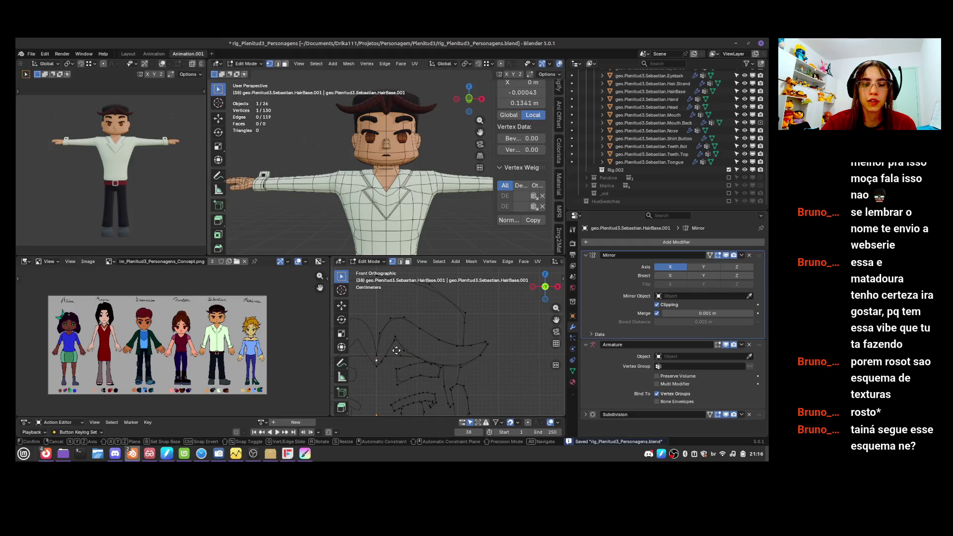
- Delete the hair base's centre-line vertex and return to object mode
key(x)
click(401, 304)
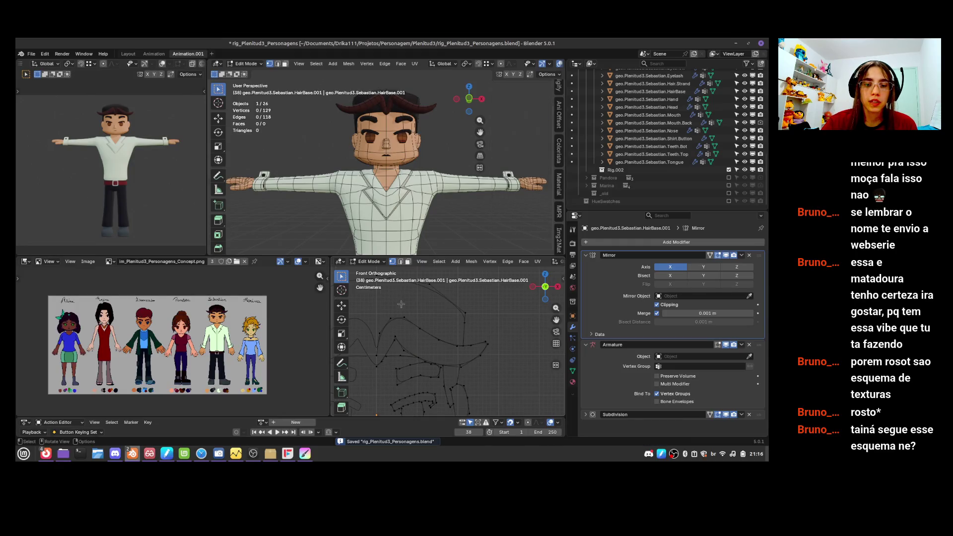
key(Tab)
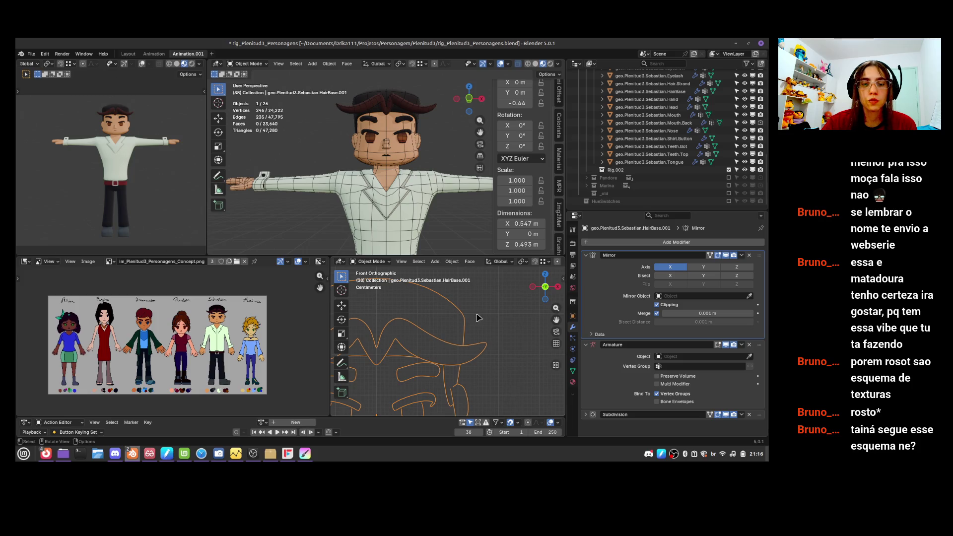
scroll(481, 333, down, 4)
- Save rig_Plenitud3_Personagens.blend
key(ctrl+s)
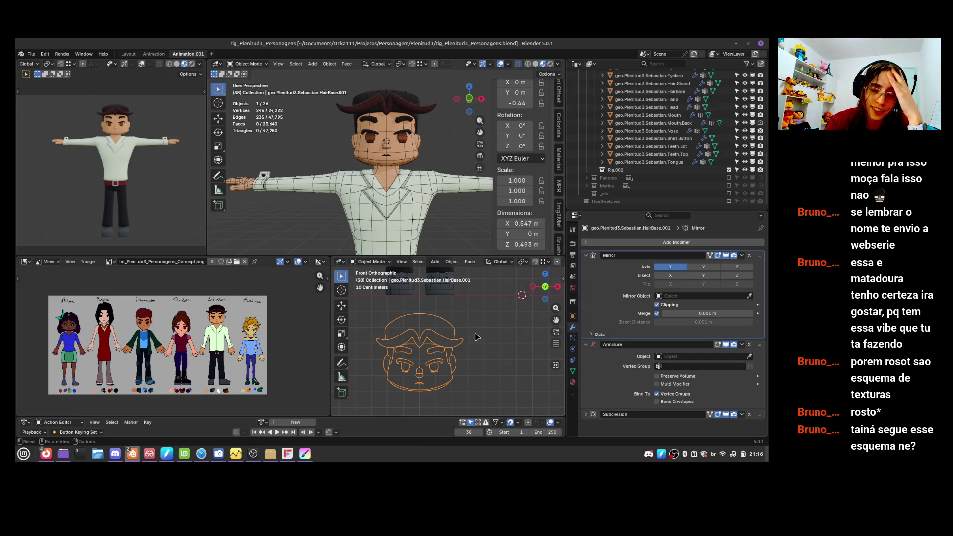
click(462, 344)
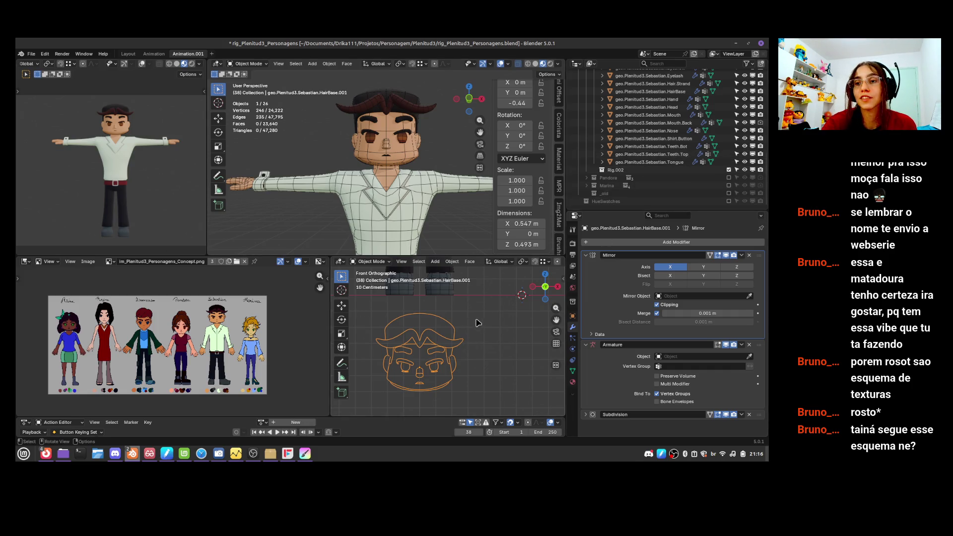
scroll(765, 140, up, 4)
scroll(767, 140, up, 5)
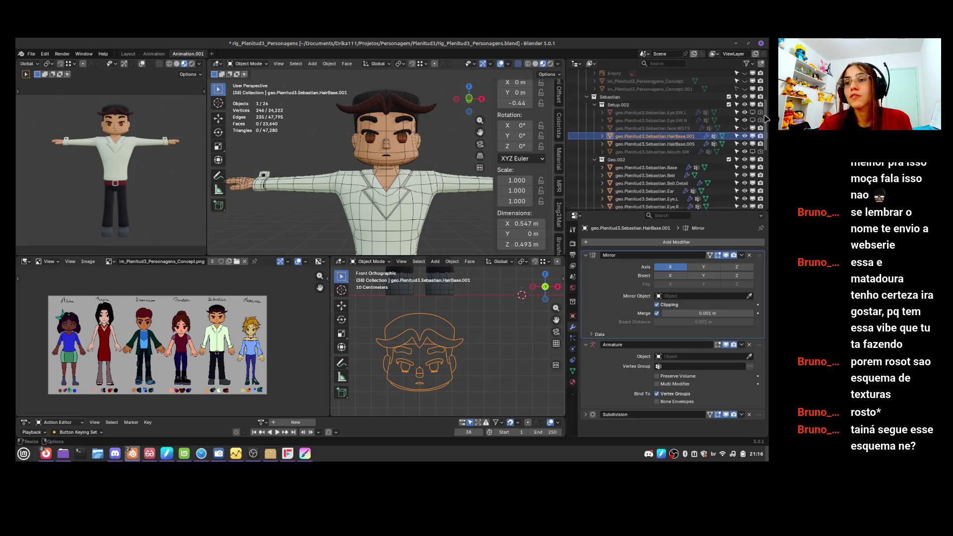
- Delete the extra HairBase.005 hair copy
click(694, 146)
scroll(468, 338, down, 8)
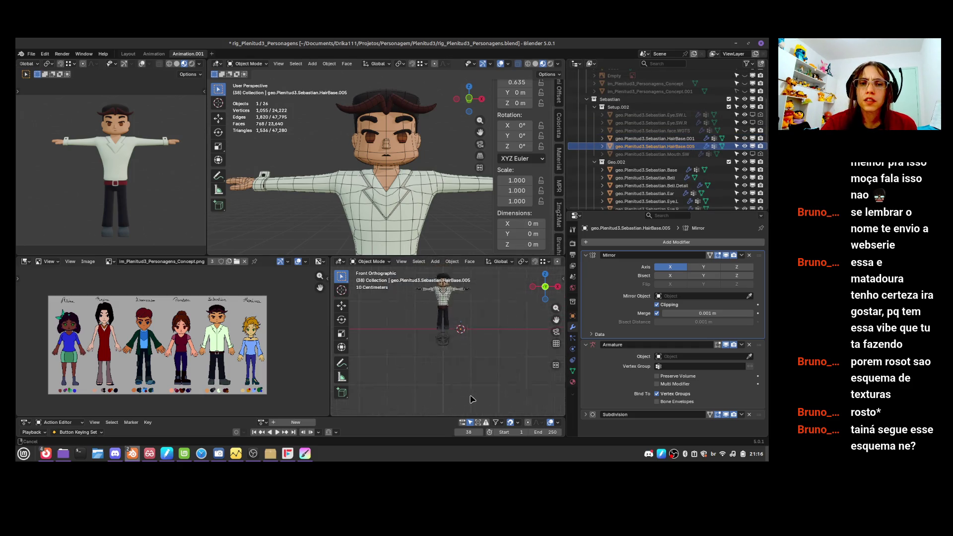
key(g)
click(501, 311)
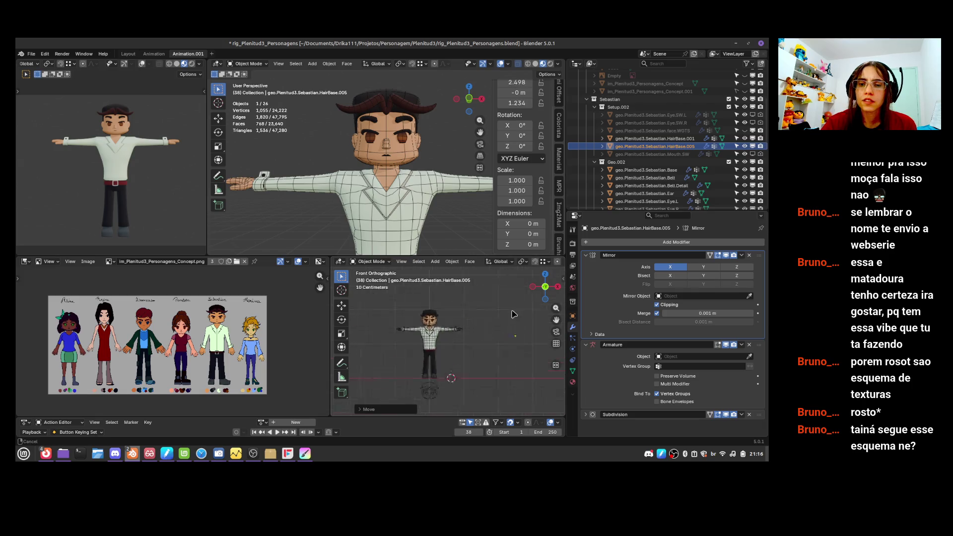
scroll(511, 319, up, 8)
shift+middle_drag(515, 342, 463, 317)
key(x)
click(515, 329)
- Unhide face.WGTS and delete all of its vertices
click(651, 138)
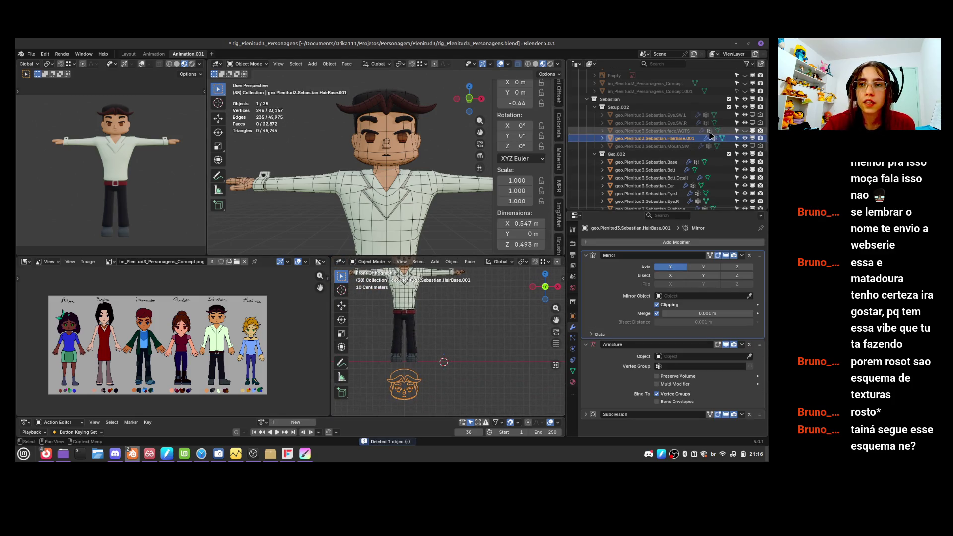
click(745, 131)
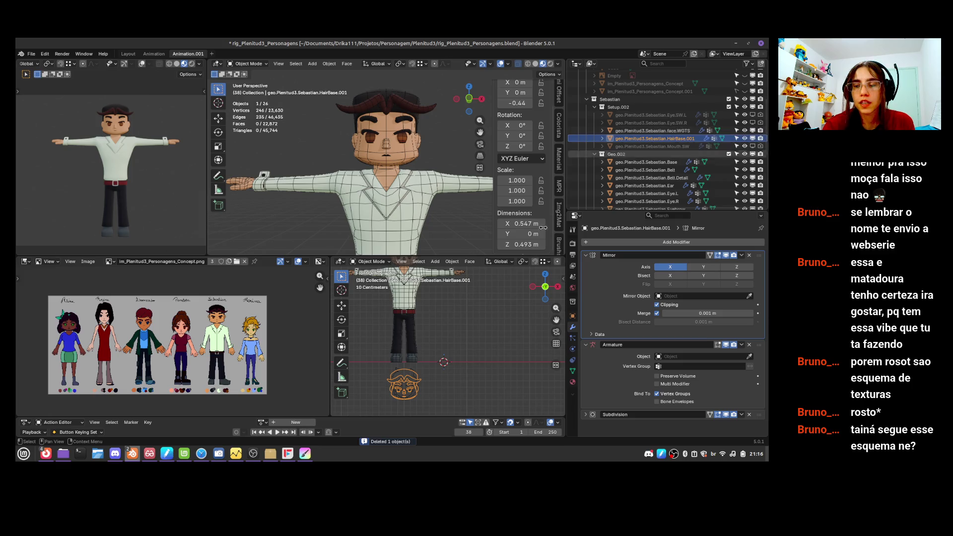
click(416, 379)
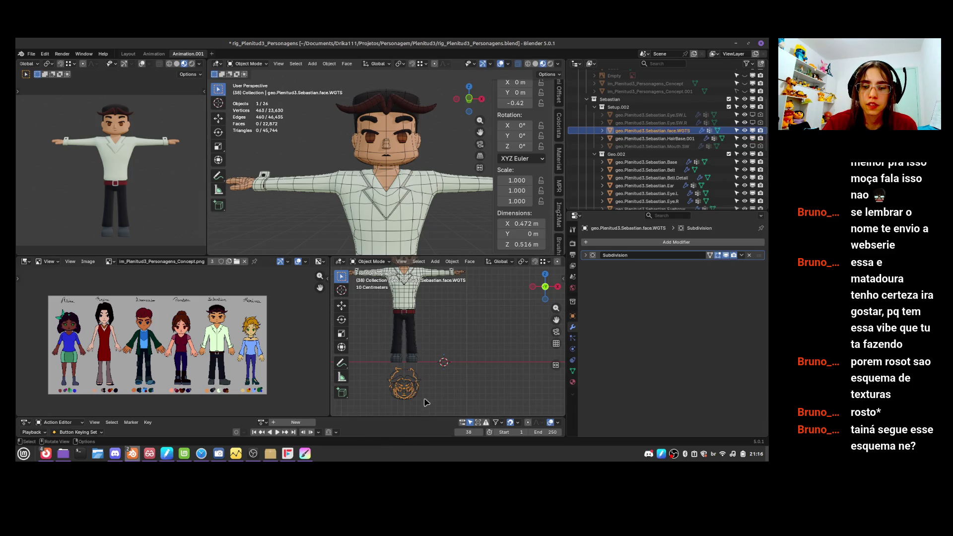
key(Tab)
key(x)
click(421, 347)
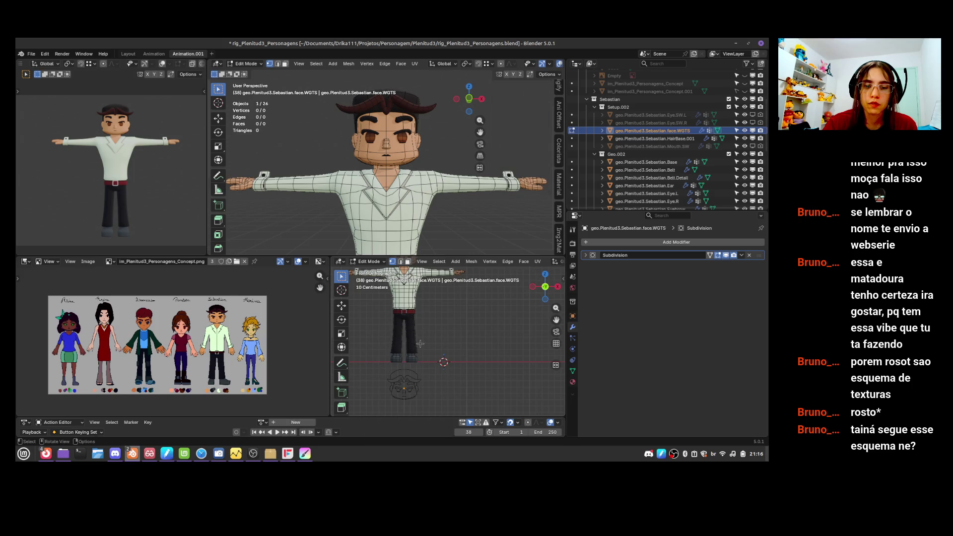
key(Tab)
- Join HairBase.001 into the emptied face.WGTS object
ctrl+click(656, 138)
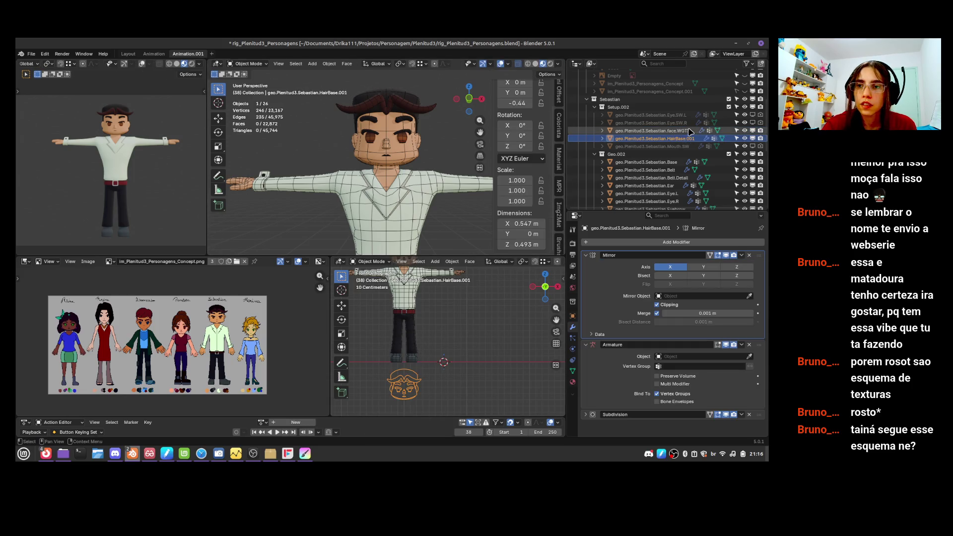
ctrl+click(653, 131)
key(ctrl+j)
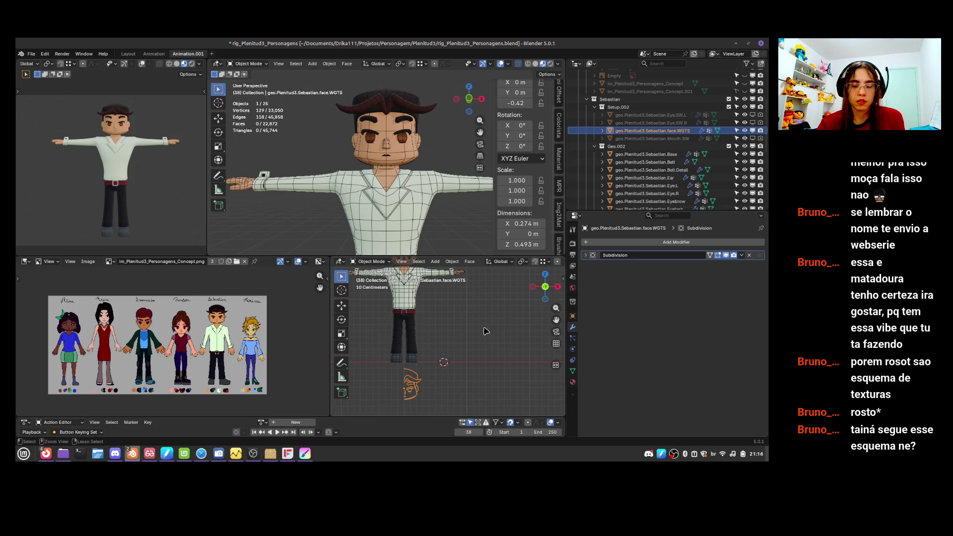
click(646, 242)
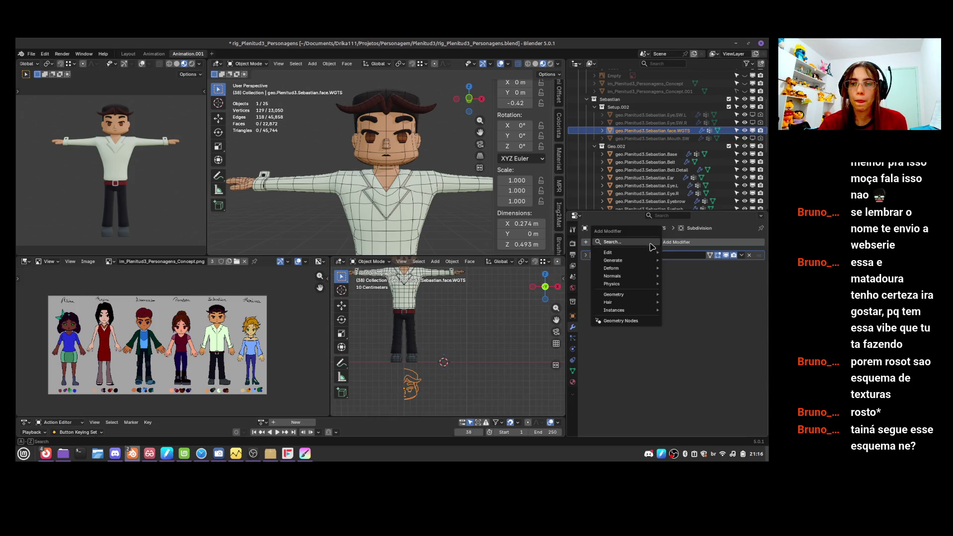
- Add an X Mirror modifier to face.WGTS above Subdivision, then save
mouse_move(655, 260)
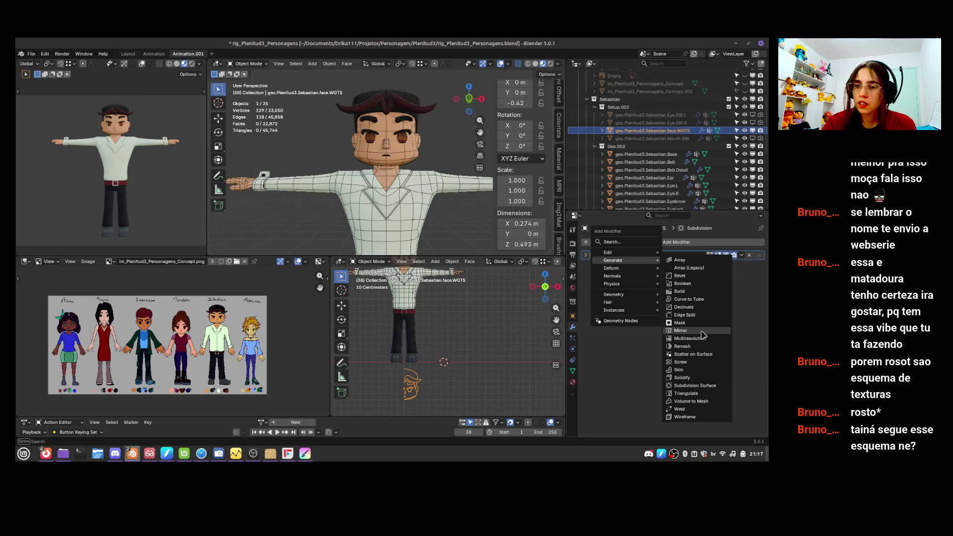
click(695, 331)
key(ctrl+a)
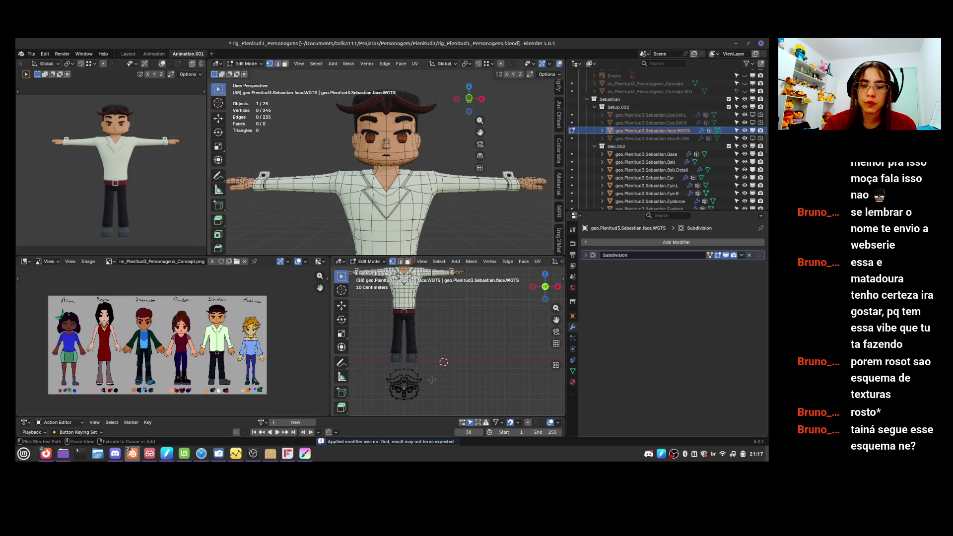
key(ctrl+z)
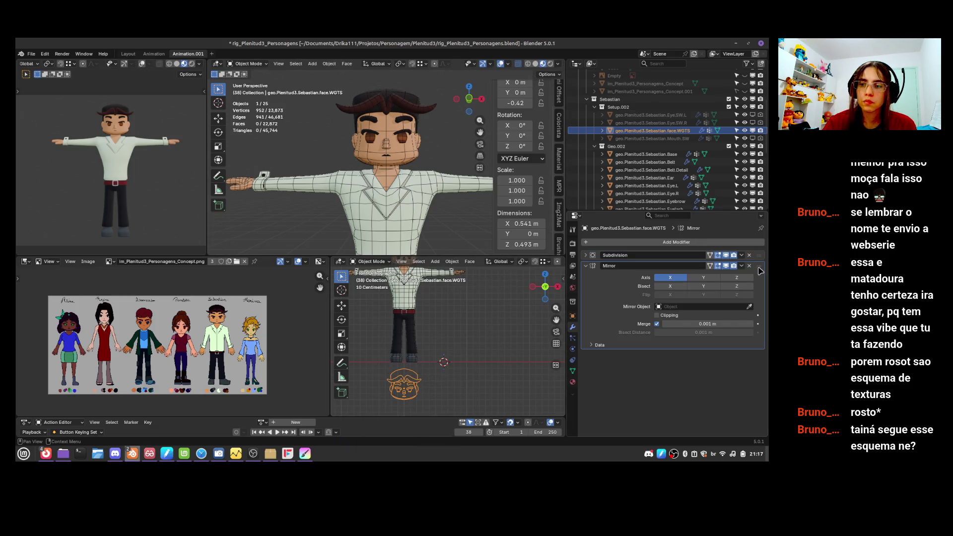
drag(759, 267, 759, 253)
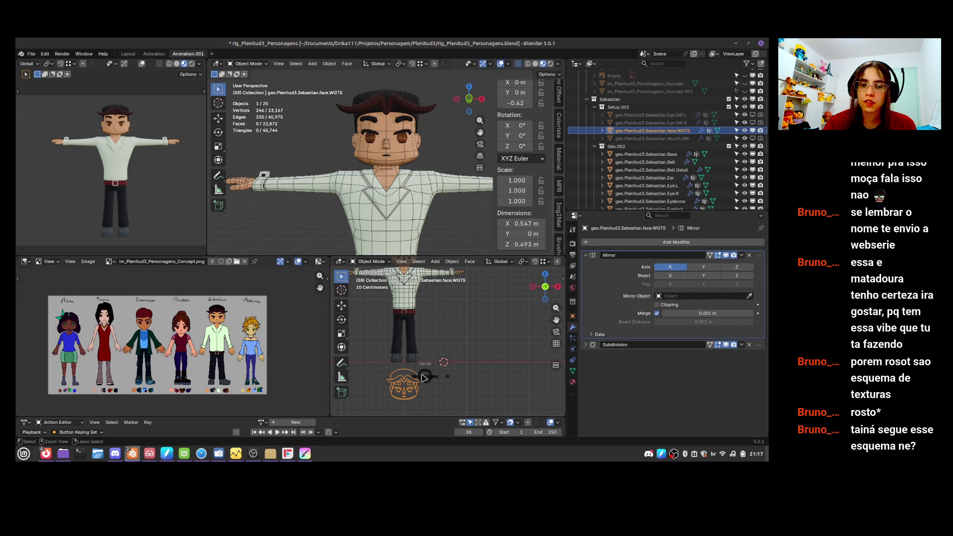
key(ctrl+s)
- Frame the face in front view, deselect it and hide face.WGTS
key(KP_Decimal)
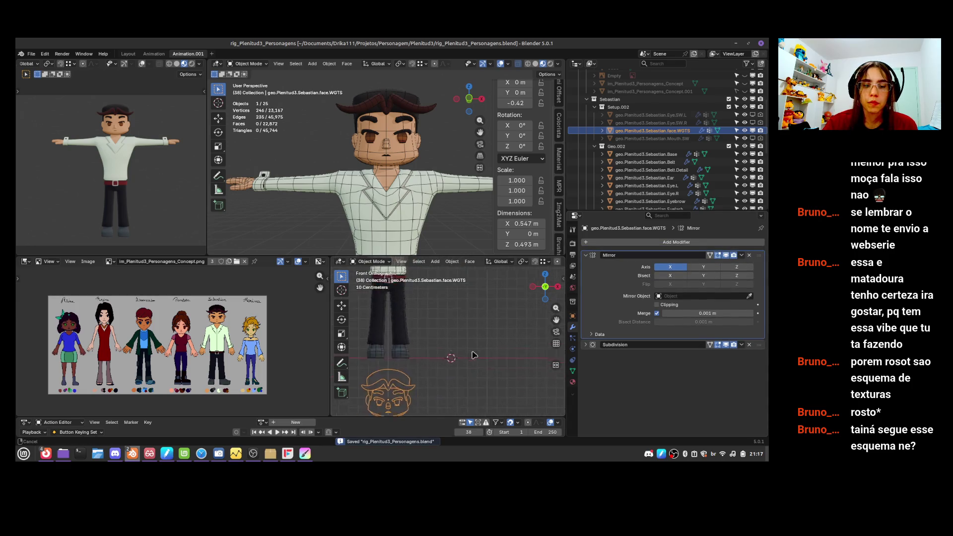
click(512, 379)
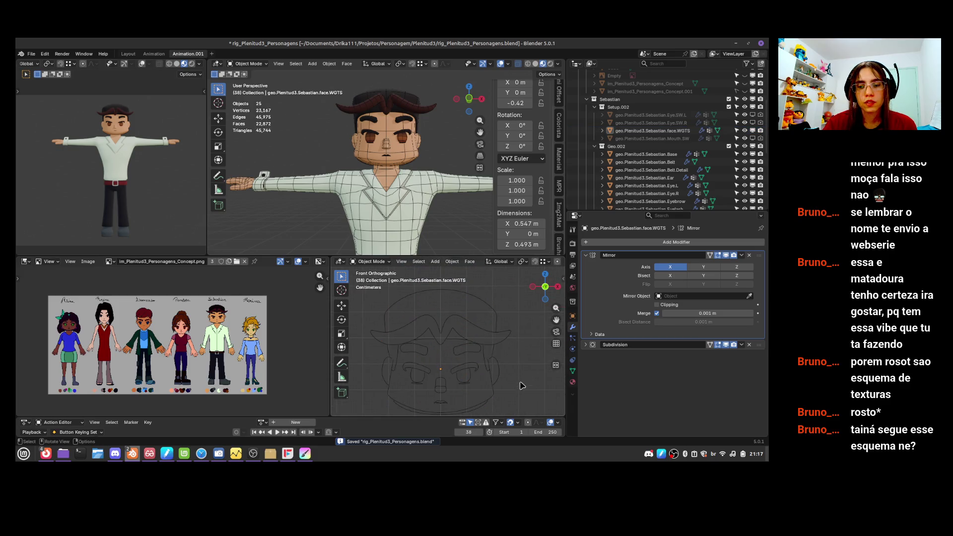
ctrl+middle_drag(519, 365, 509, 383)
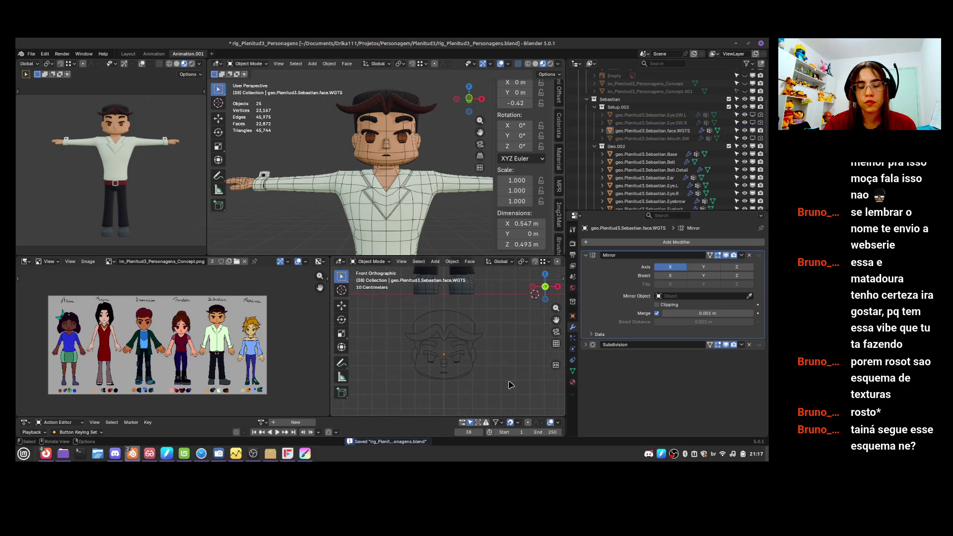
scroll(479, 344, down, 4)
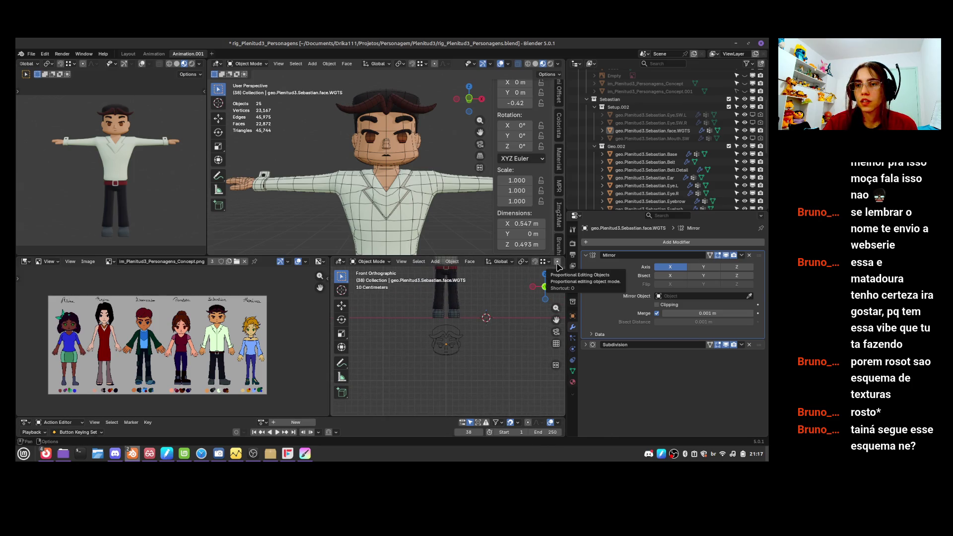
click(745, 130)
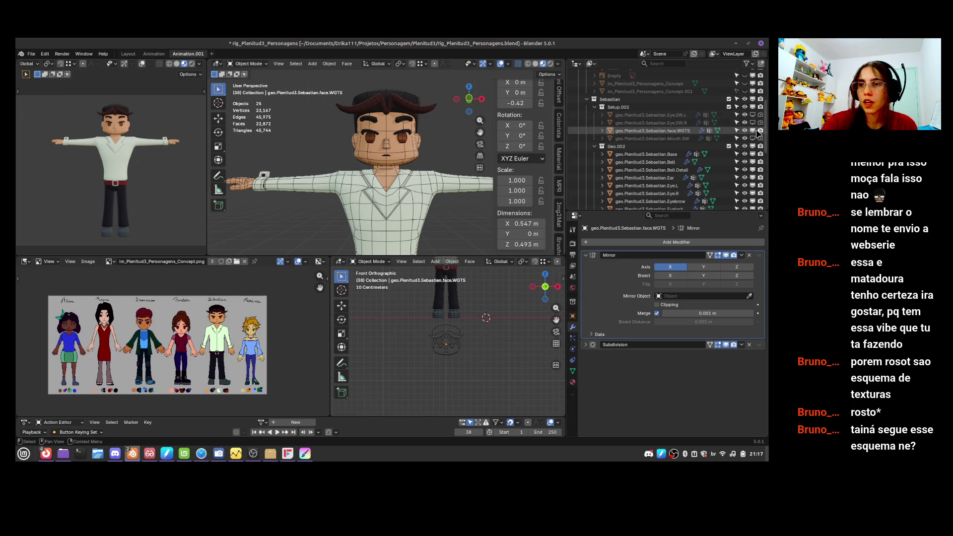
- Make Rig.002 the active collection and enable Rig.001 to select Pandora's rig
scroll(435, 218, down, 3)
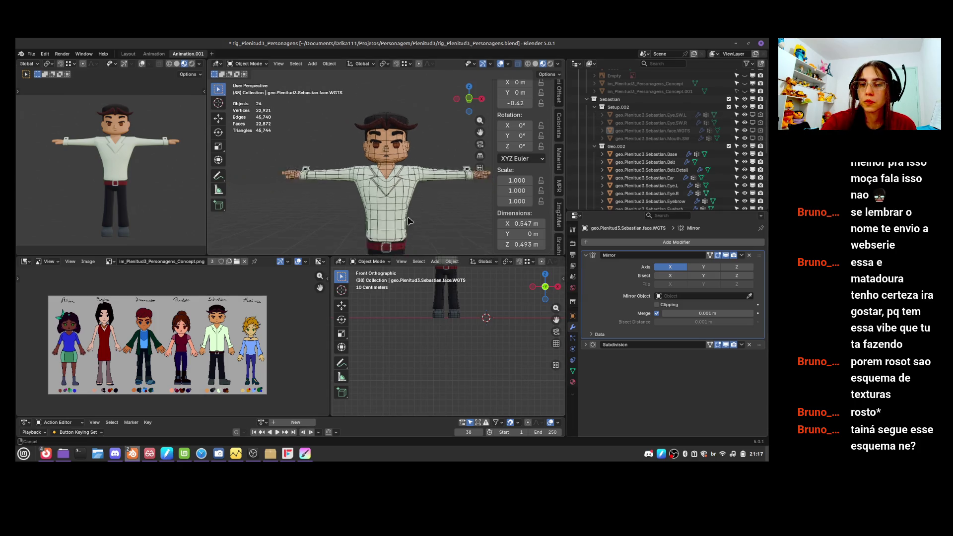
scroll(660, 150, down, 7)
click(662, 170)
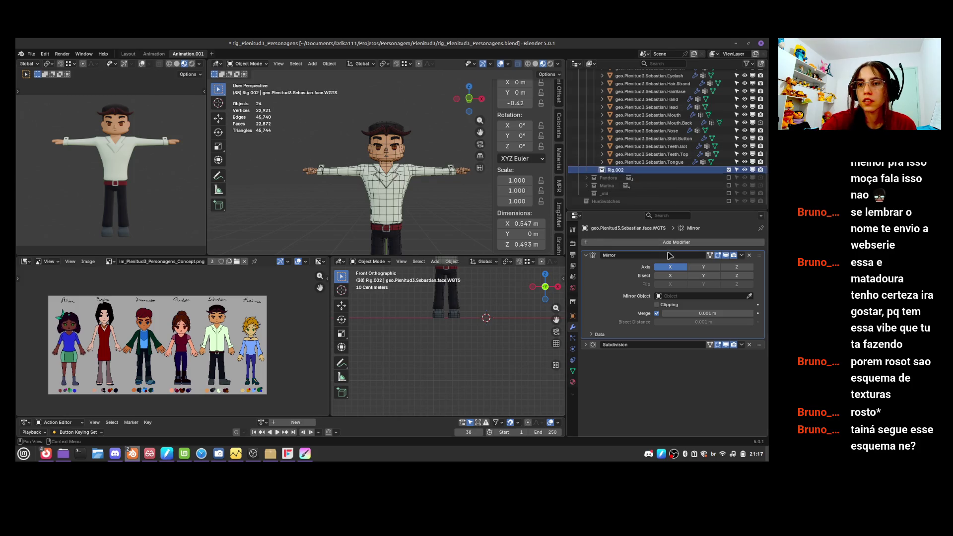
click(587, 178)
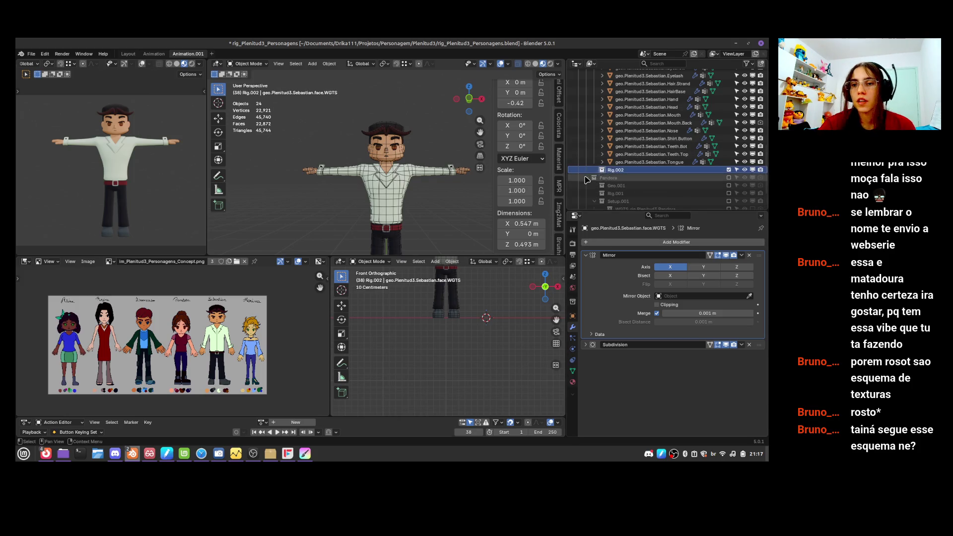
scroll(662, 183, down, 3)
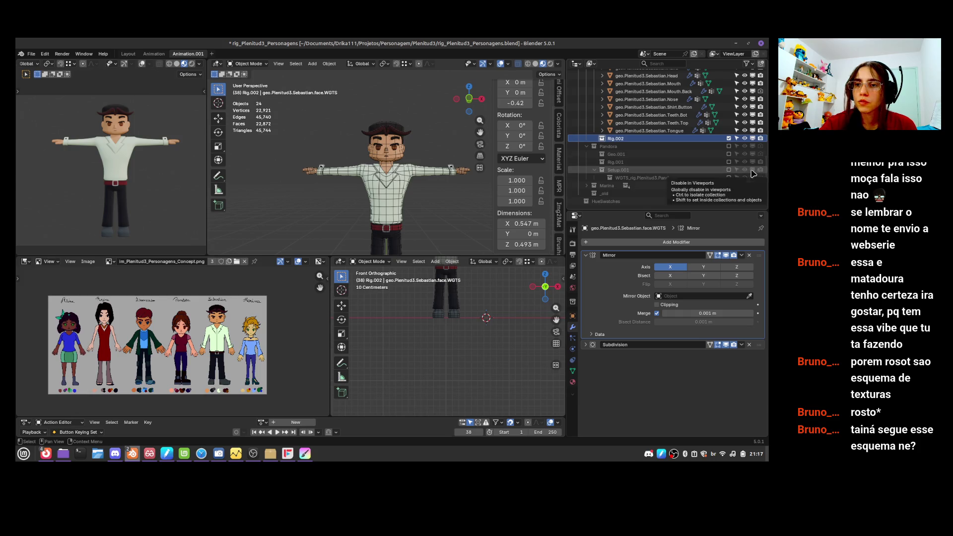
click(595, 170)
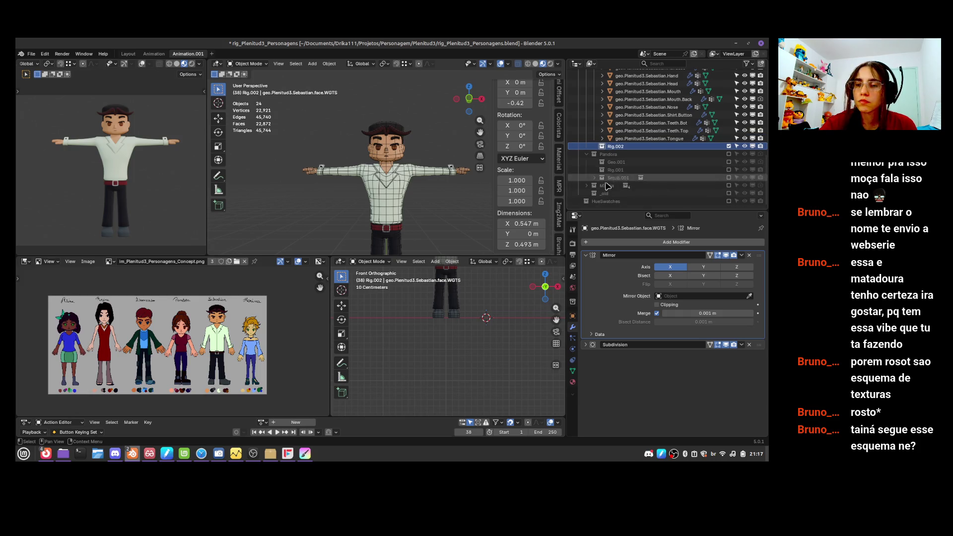
click(729, 170)
click(729, 170)
click(729, 170)
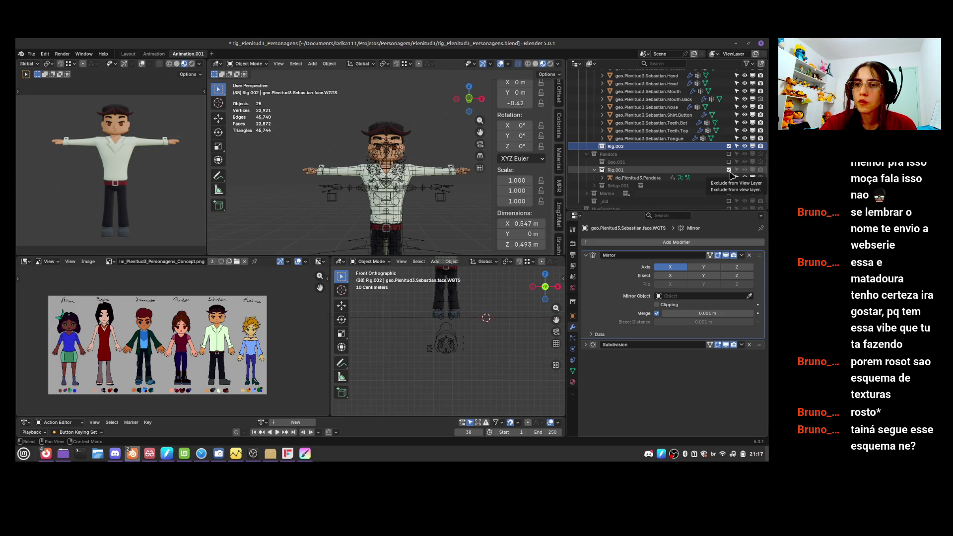
click(630, 178)
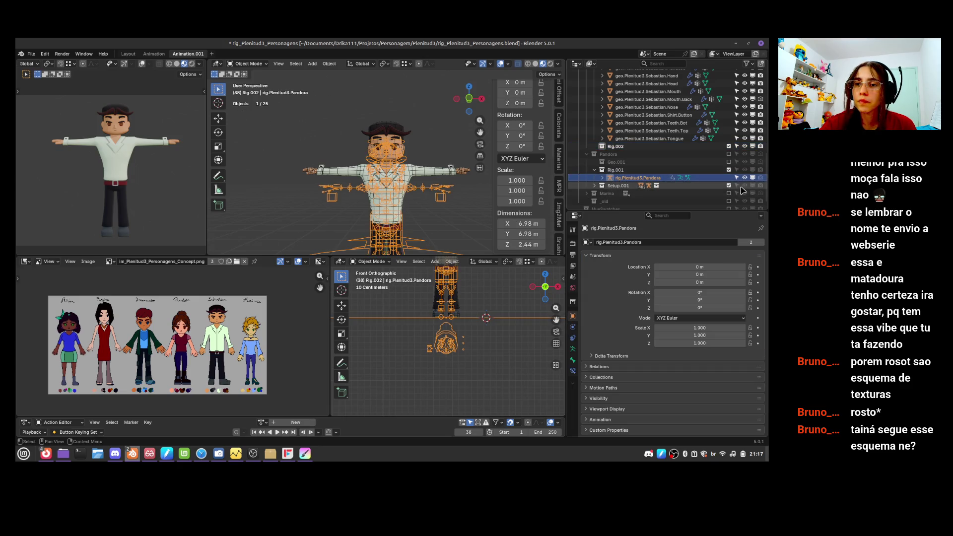
- Select Pandora's metarig in Setup.001, hide Rig.001 and make the metarig visible
click(595, 186)
scroll(645, 188, down, 3)
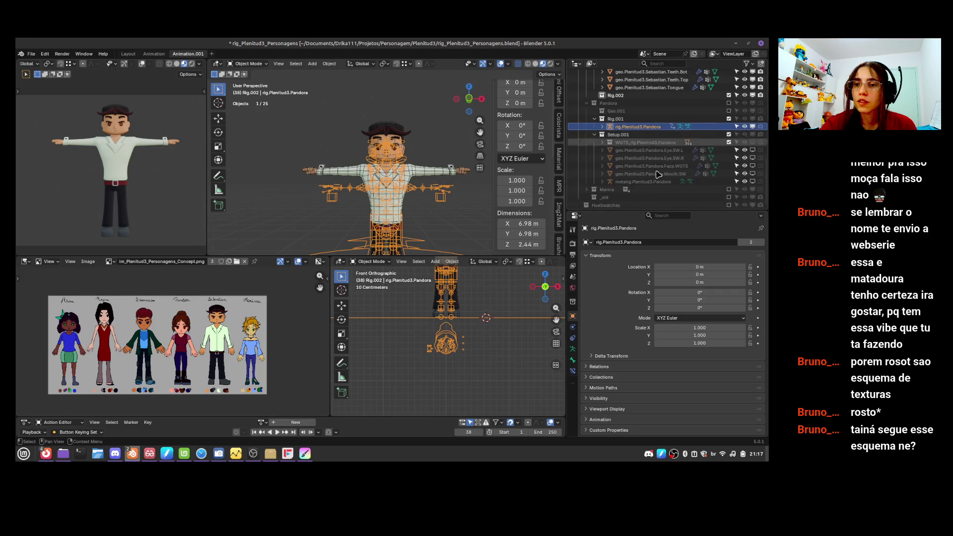
click(653, 182)
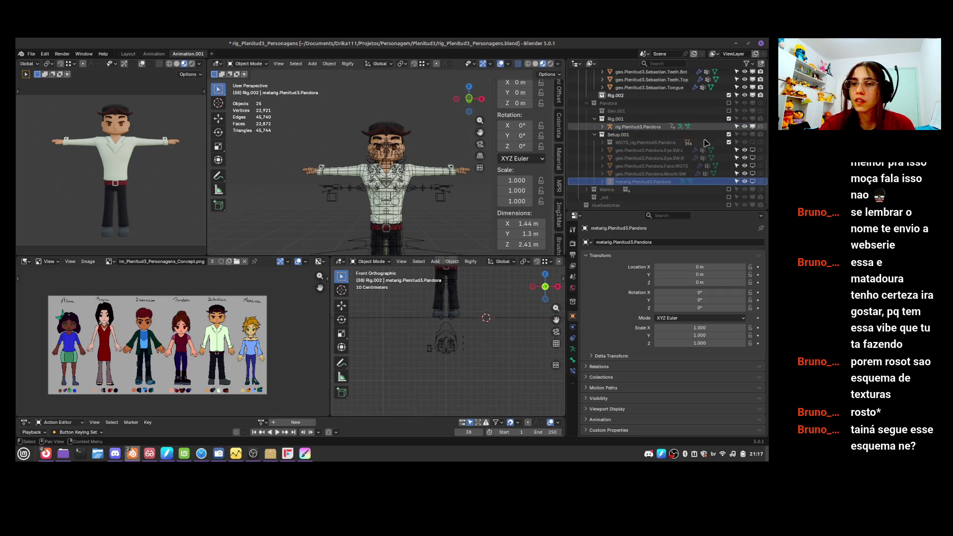
click(729, 119)
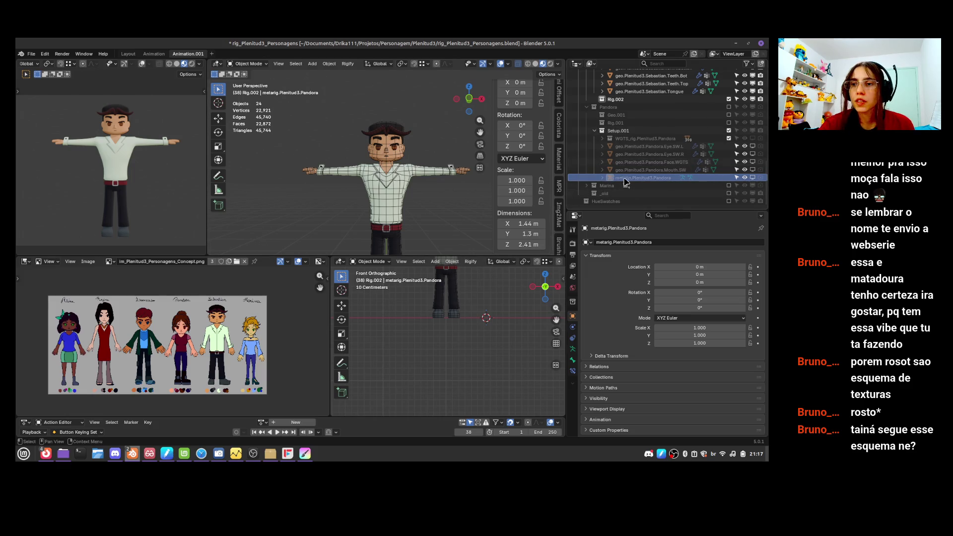
click(753, 178)
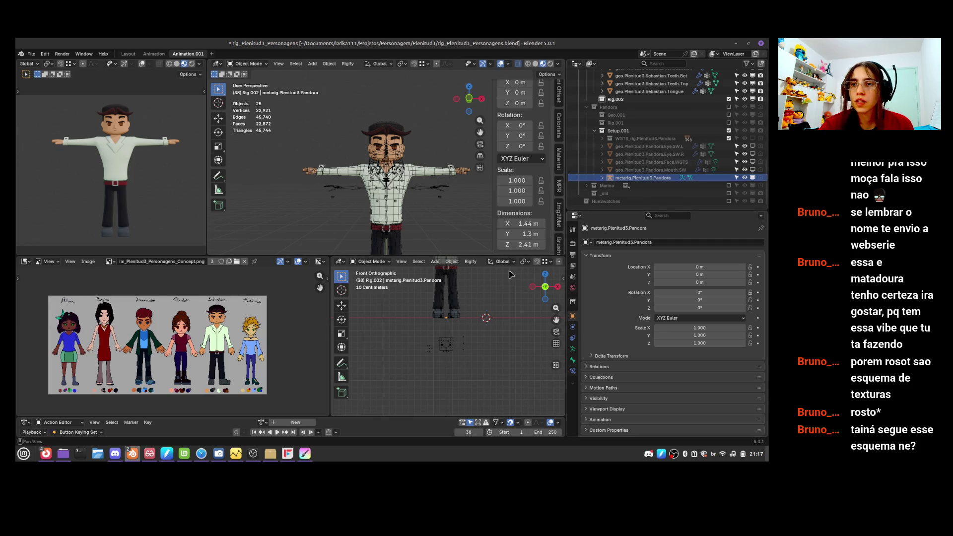
- Duplicate the metarig in place and move the copy into the Rig.002 collection
key(shift+d)
right_click(453, 315)
mouse_move(645, 186)
mouse_down()
mouse_move(670, 89)
mouse_move(663, 101)
mouse_up()
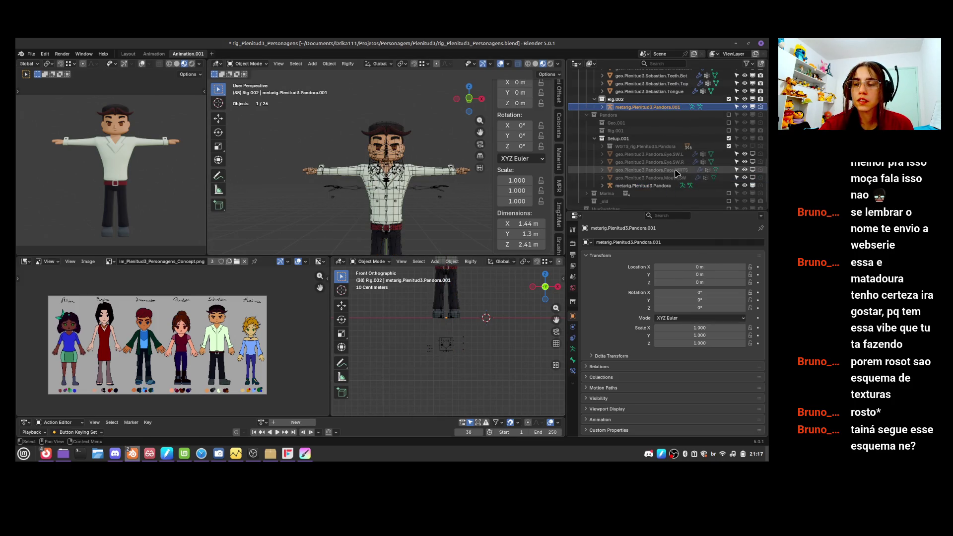
click(595, 139)
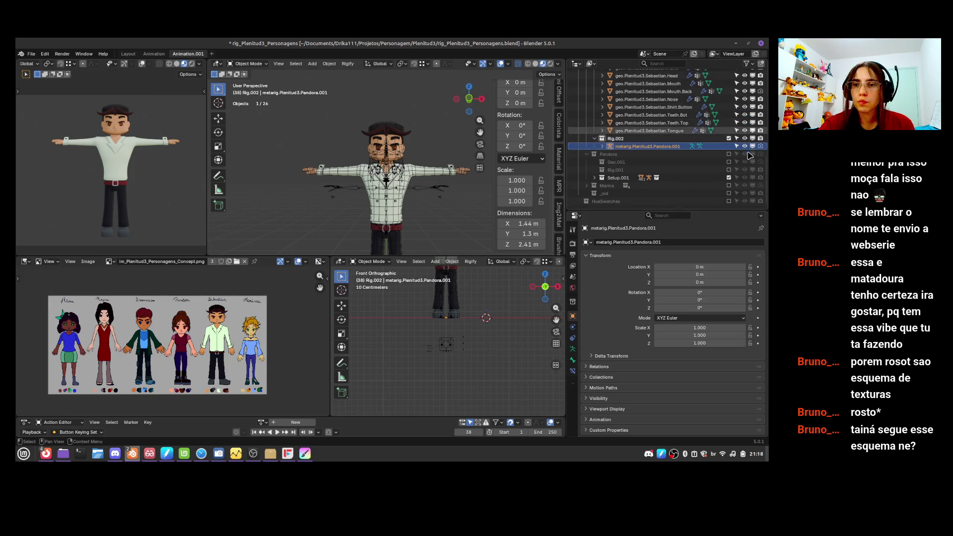
- Exclude Setup.001, save the file and enter edit mode on metarig.Plenitud3.Pandora.001
click(729, 177)
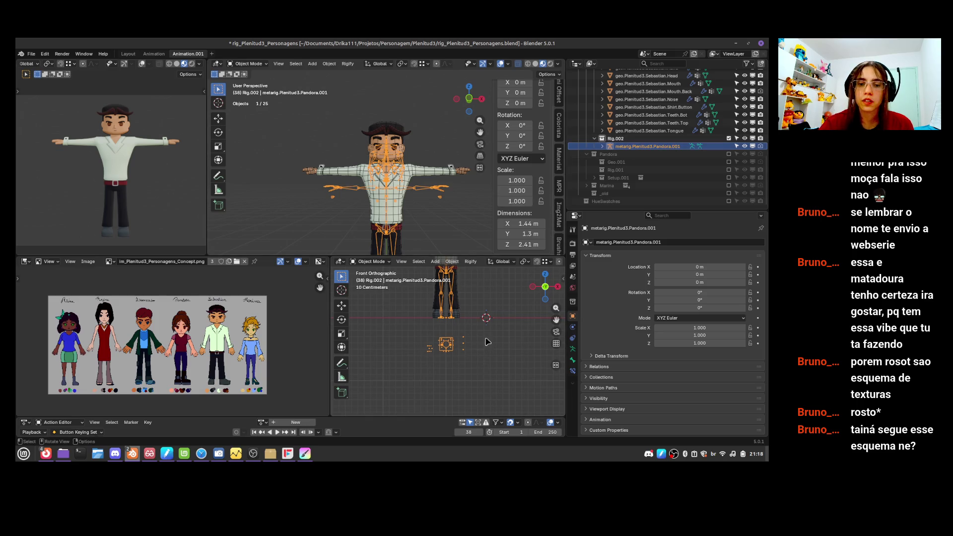
ctrl+scroll(492, 338, up, 3)
key(ctrl+s)
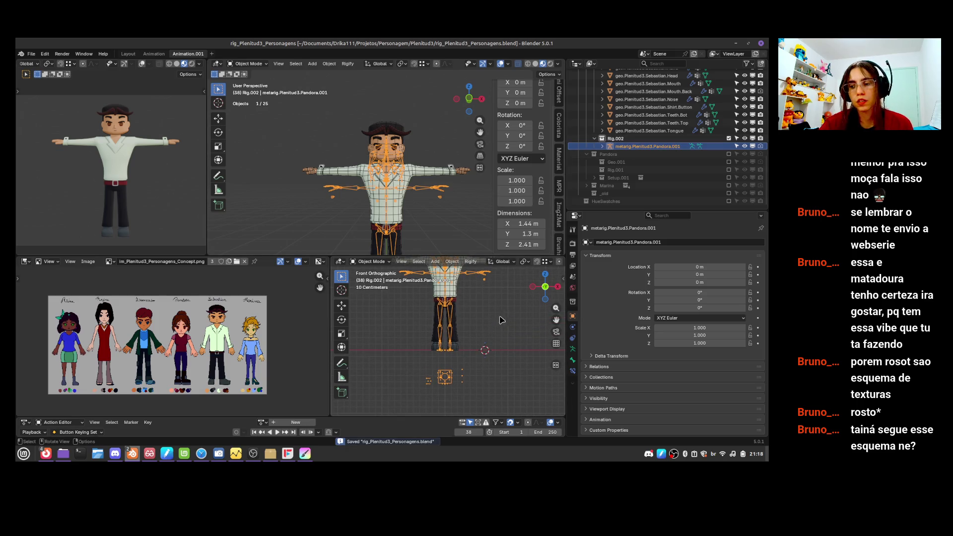
shift+scroll(499, 328, up, 4)
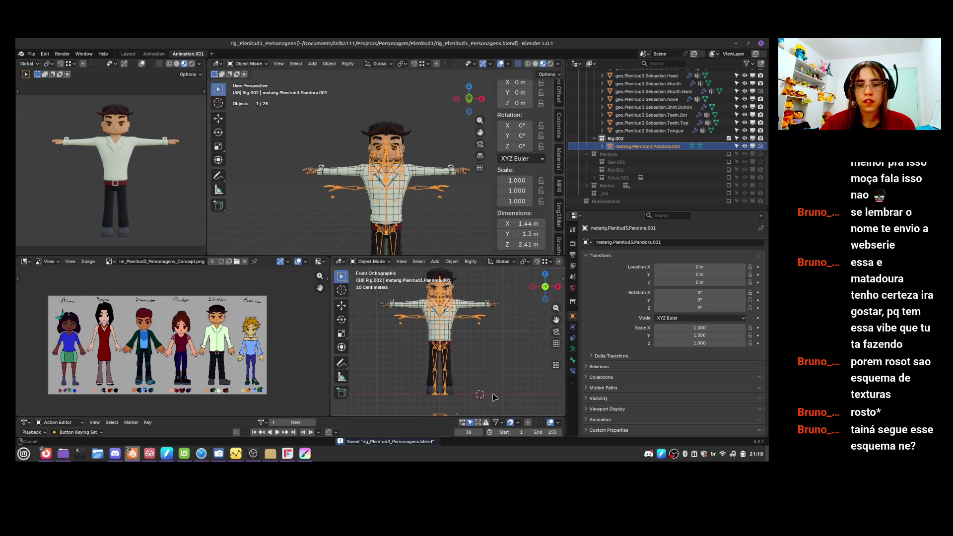
key(Tab)
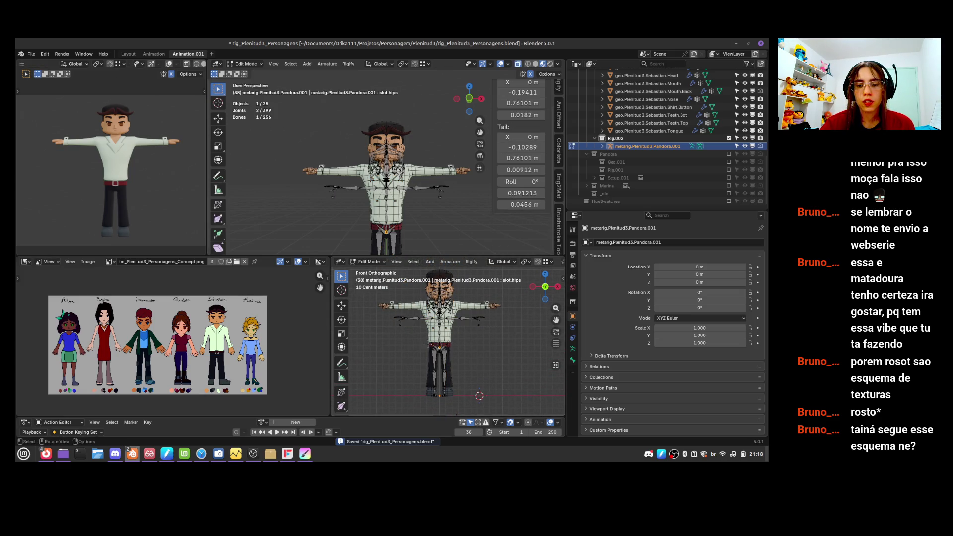
- Raise most of the metarig's bones about 0.2 m along Z
mouse_move(363, 330)
mouse_down()
mouse_move(521, 306)
mouse_move(521, 282)
mouse_up()
key(g)
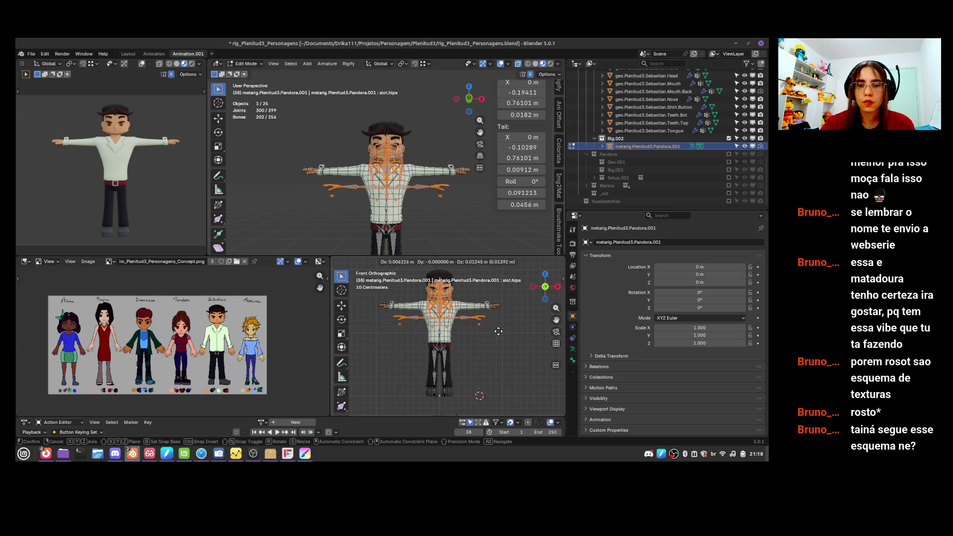
key(z)
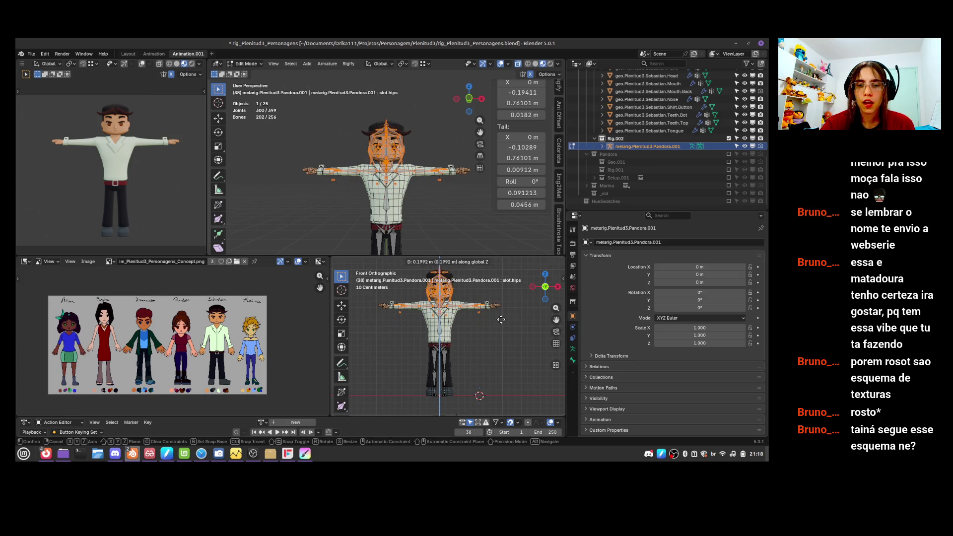
click(497, 319)
- Shift the leg bones sideways along X to match Sebastian's legs
scroll(479, 316, up, 1)
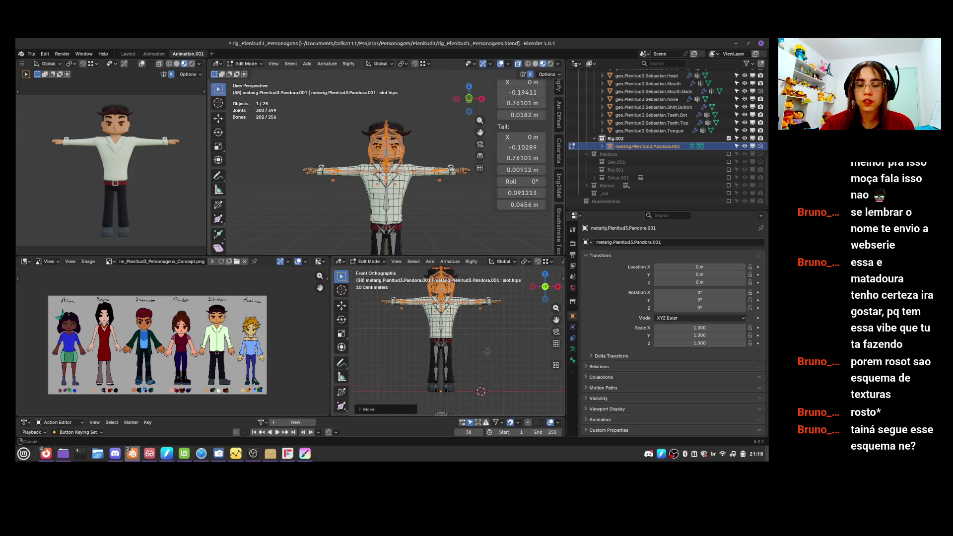
shift+middle_drag(449, 338, 459, 307)
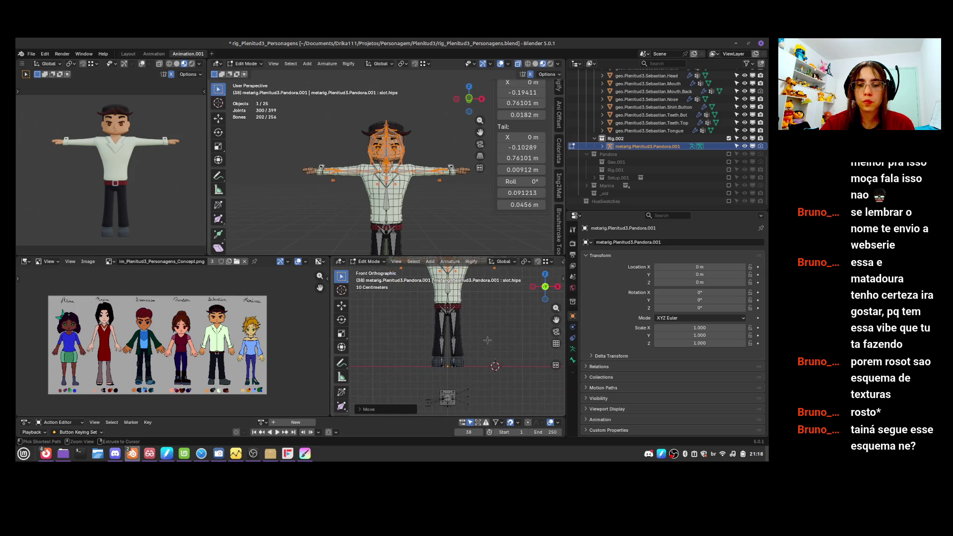
click(453, 326)
mouse_move(454, 306)
mouse_down()
mouse_move(477, 387)
mouse_move(454, 367)
mouse_up()
key(g)
key(x)
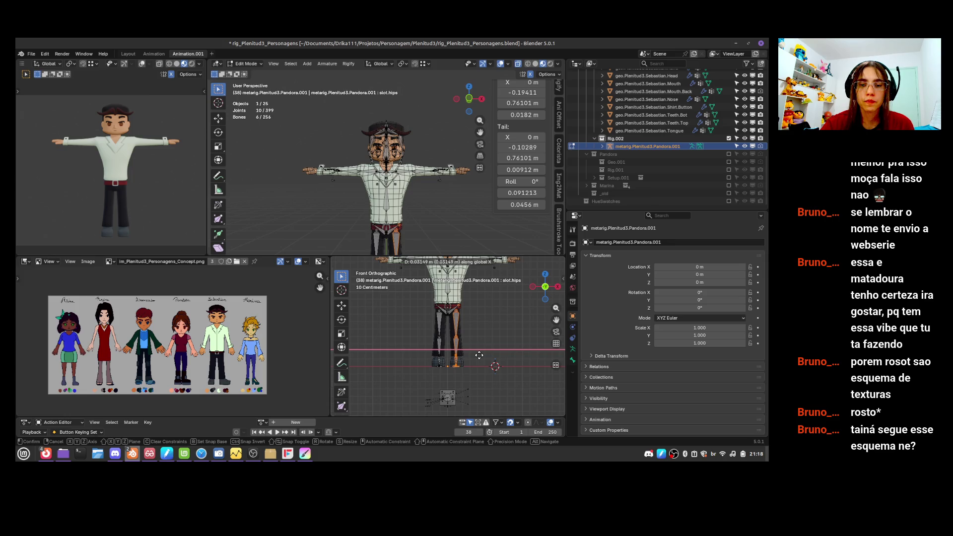
click(479, 356)
- Reposition both knee joints to fit Sebastian's knees, checking from the side view
scroll(457, 330, up, 3)
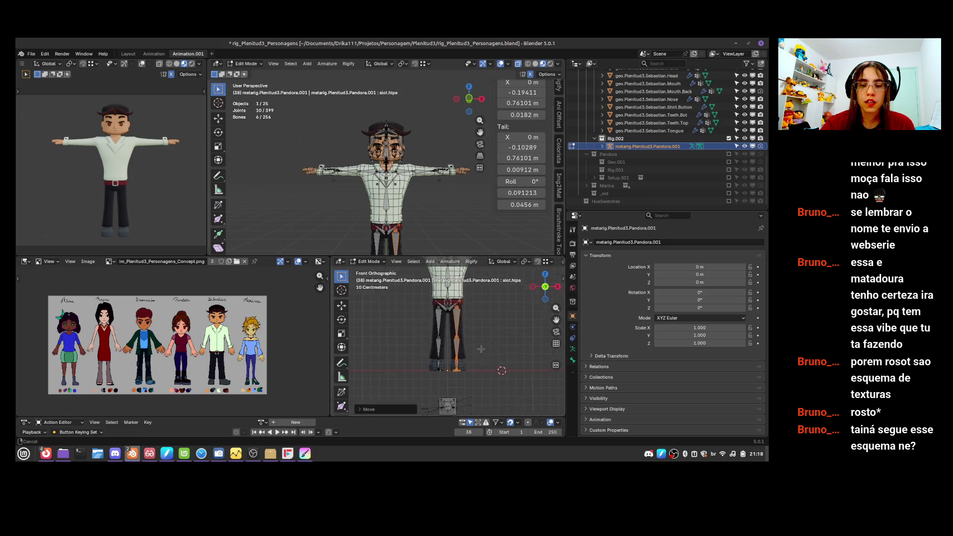
click(461, 338)
key(g)
key(z)
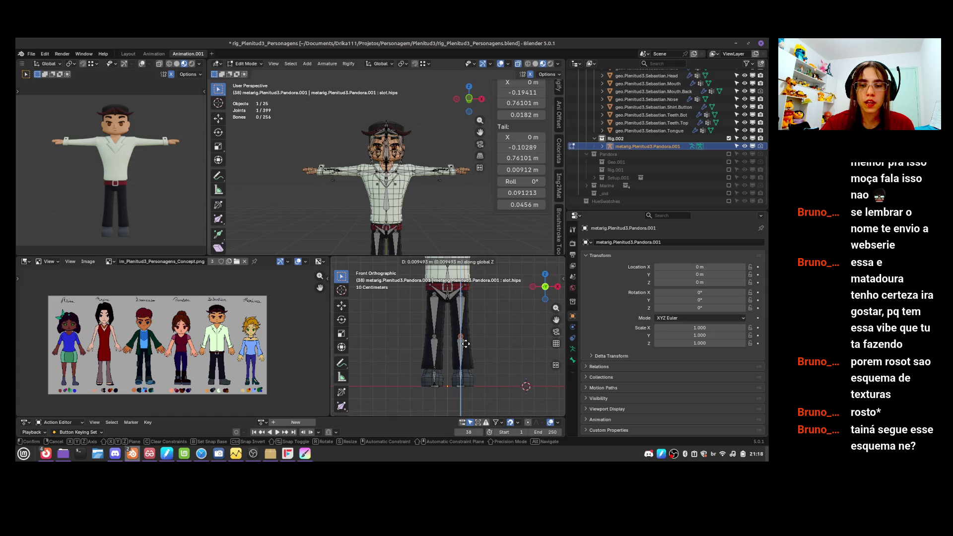
click(466, 345)
key(KP_3)
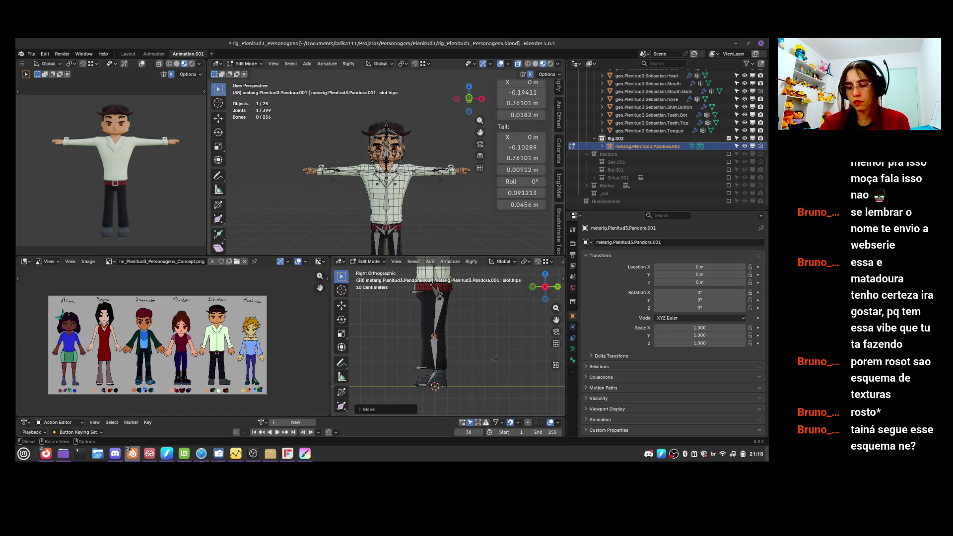
shift+click(450, 373)
key(g)
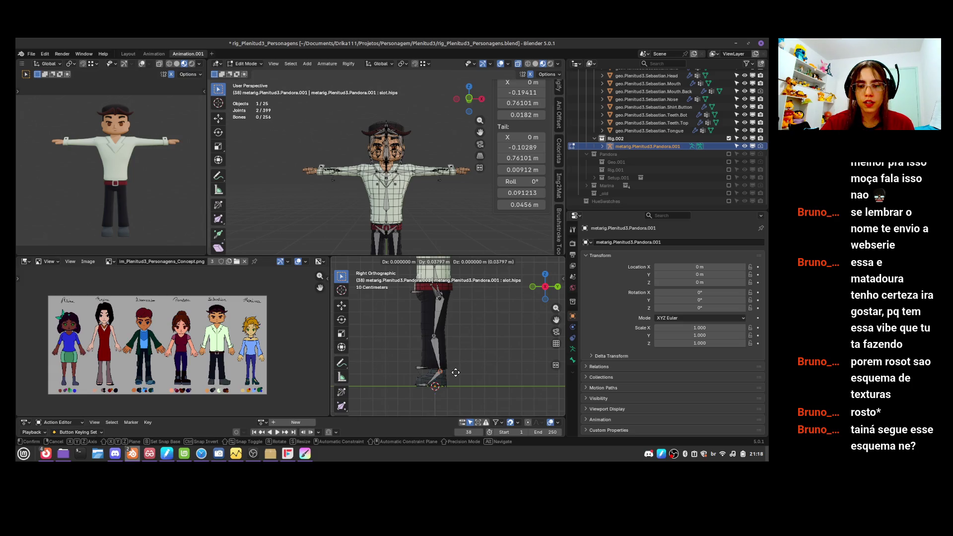
click(449, 378)
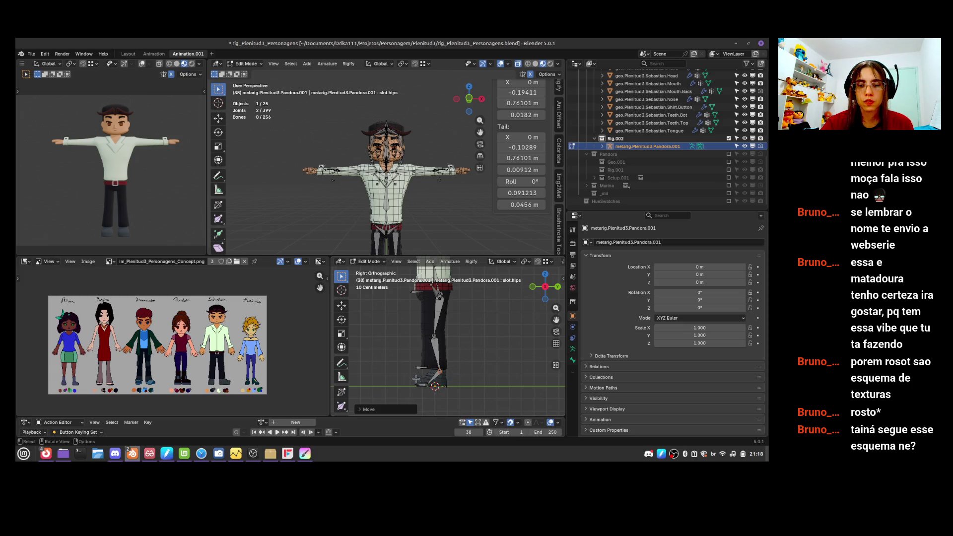
- Move the foot bones along Y to fit Sebastian's feet and leave edit mode
click(422, 396)
shift+click(444, 388)
key(g)
key(y)
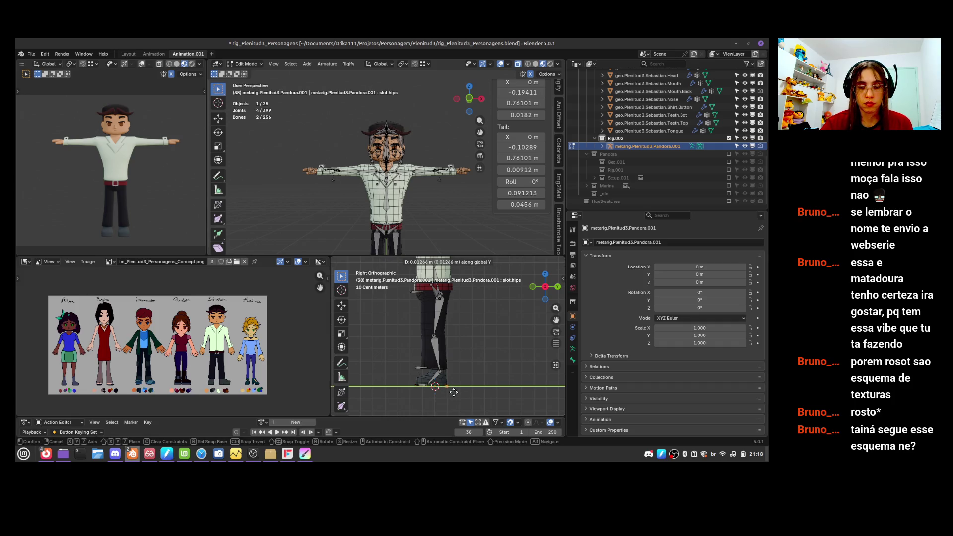
click(453, 393)
key(Tab)
key(KP_1)
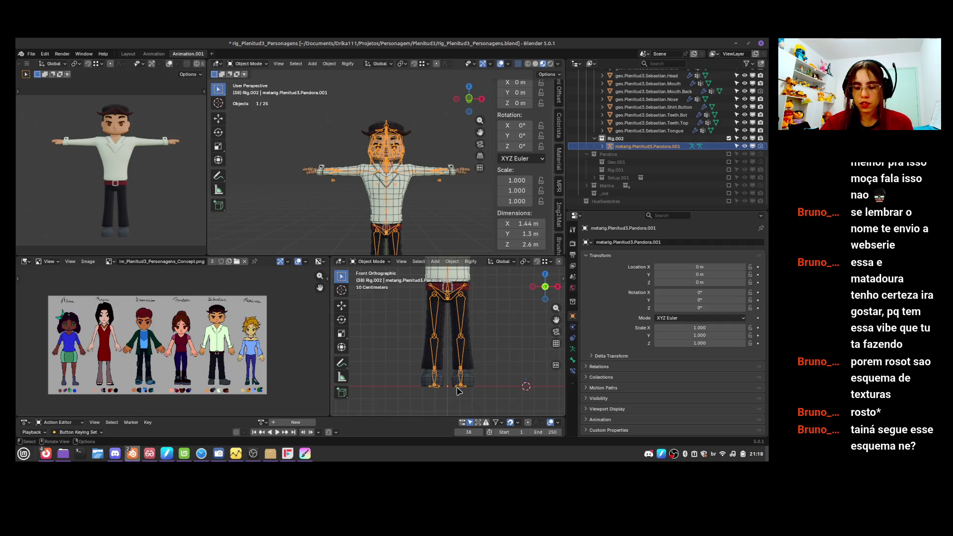
- Orbit around the fitted rig, return to front view, and select the right foot tip joint in edit mode
mouse_move(466, 376)
middle_down()
mouse_move(432, 375)
mouse_move(492, 355)
mouse_move(477, 370)
mouse_move(471, 359)
mouse_move(473, 375)
middle_up()
scroll(478, 370, down, 4)
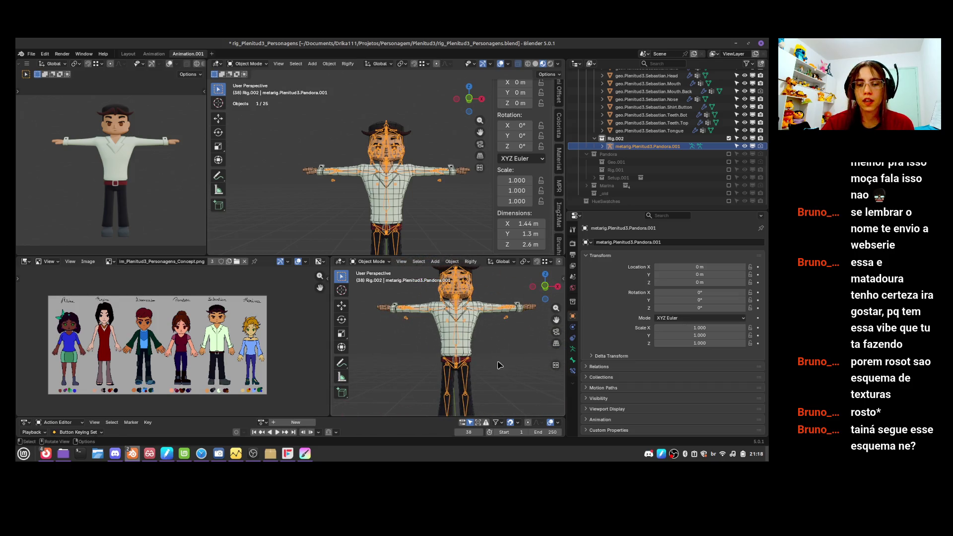
mouse_move(515, 339)
middle_down()
mouse_move(429, 374)
mouse_move(509, 359)
mouse_move(496, 373)
mouse_move(494, 356)
middle_up()
key(KP_1)
key(KP_1)
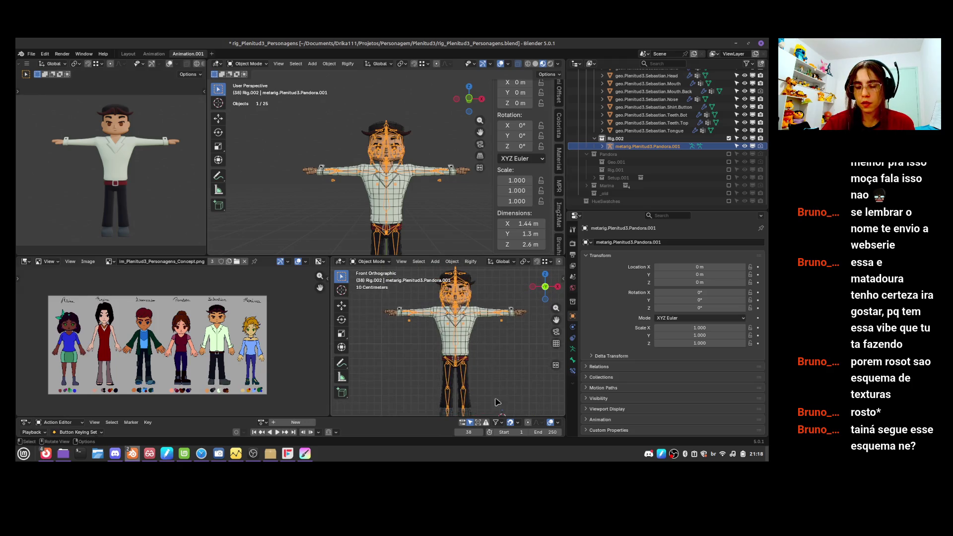
shift+scroll(507, 368, down, 3)
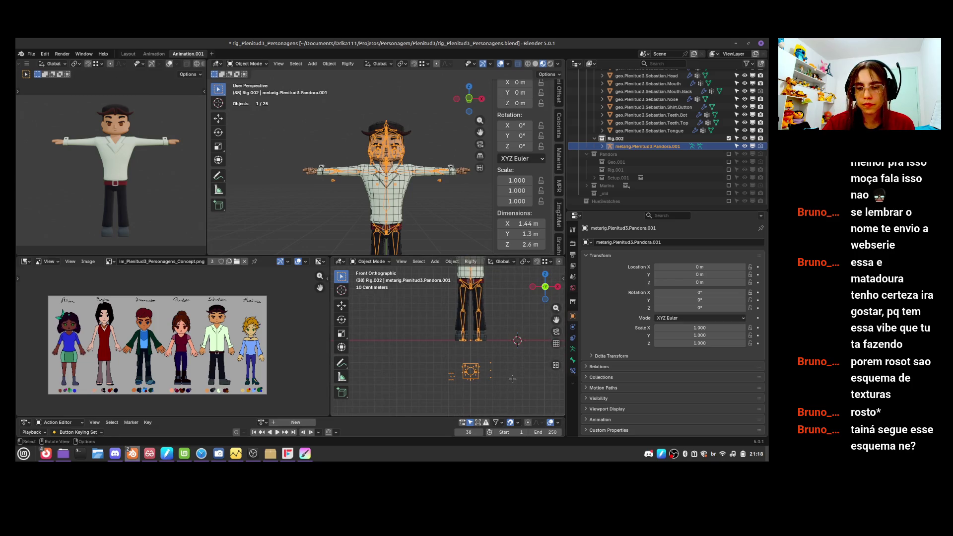
shift+scroll(507, 374, up, 3)
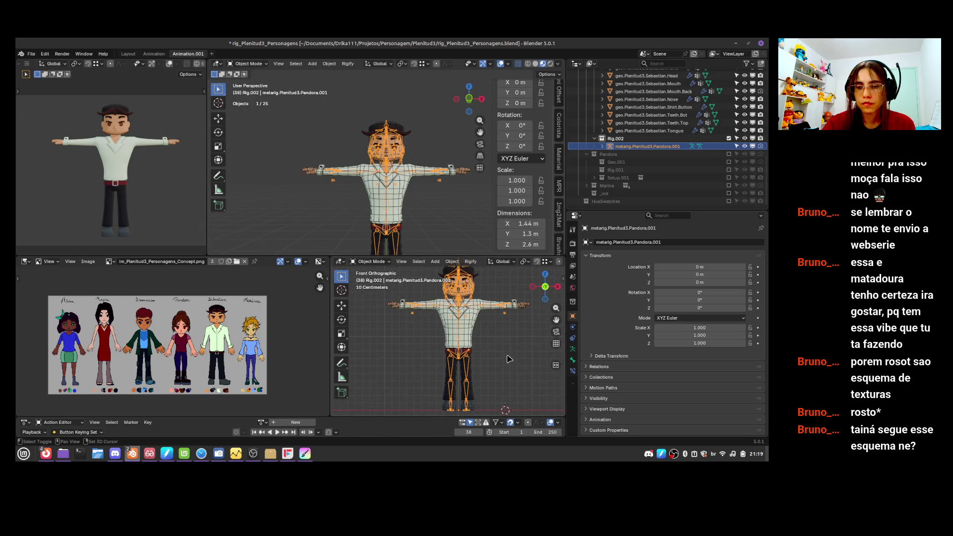
scroll(504, 397, up, 6)
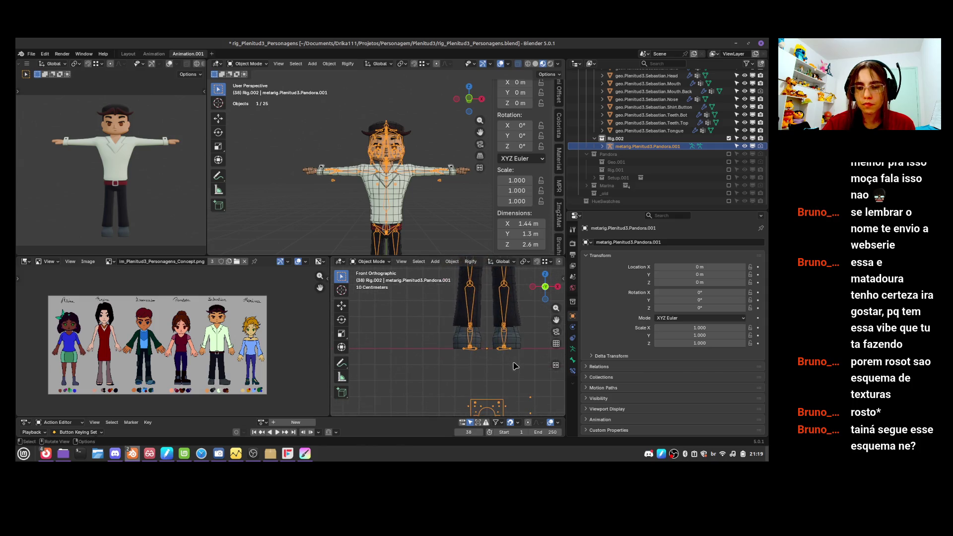
key(Tab)
click(509, 346)
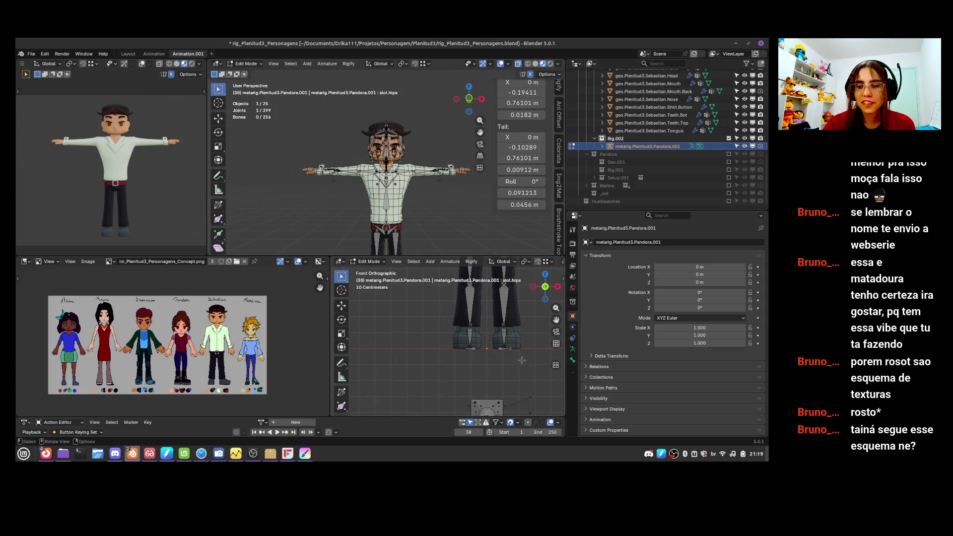
- Nudge the right foot tip joint along X and return to object mode
key(g)
key(x)
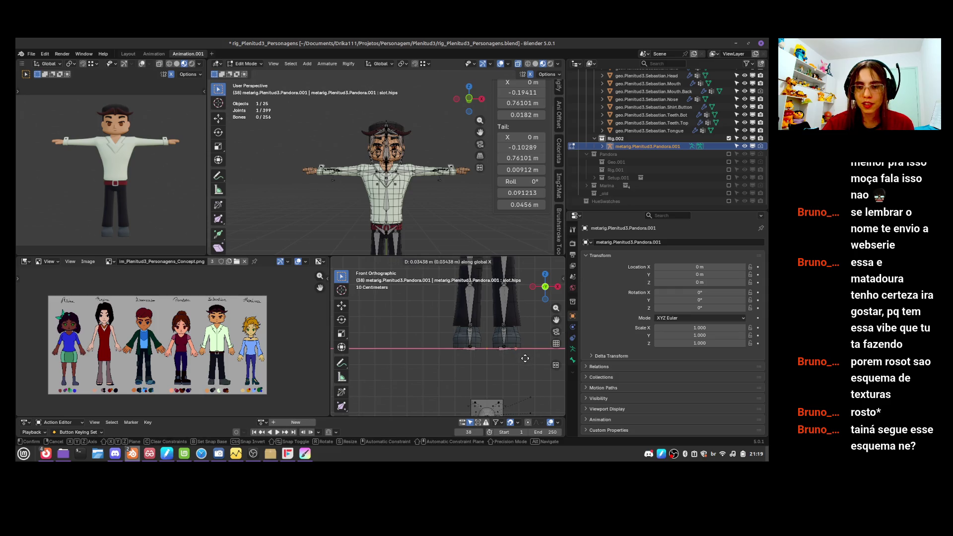
click(525, 358)
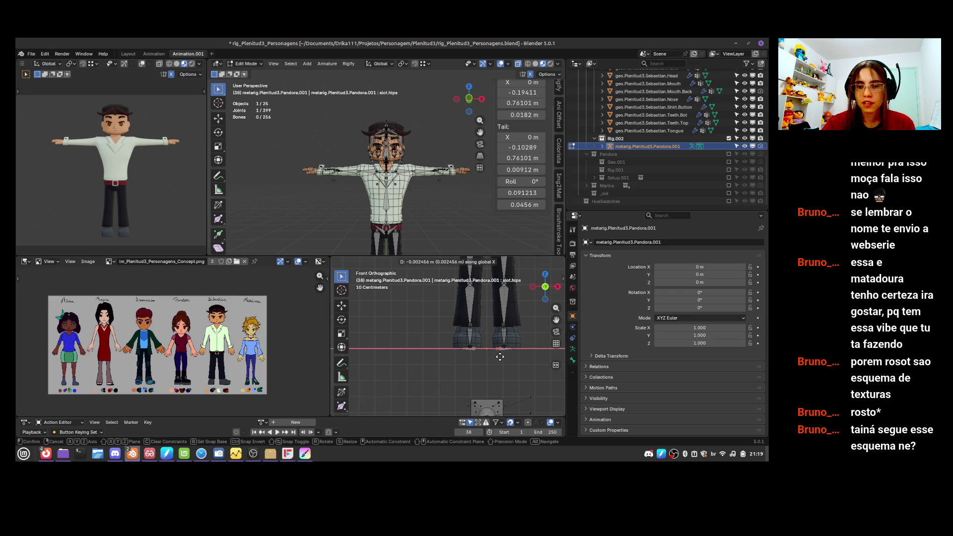
key(Tab)
mouse_move(494, 346)
middle_down()
mouse_move(516, 374)
mouse_move(475, 393)
mouse_move(462, 375)
middle_up()
- Nudge the left heel bone heel.02.L along X and save the rig file
key(Tab)
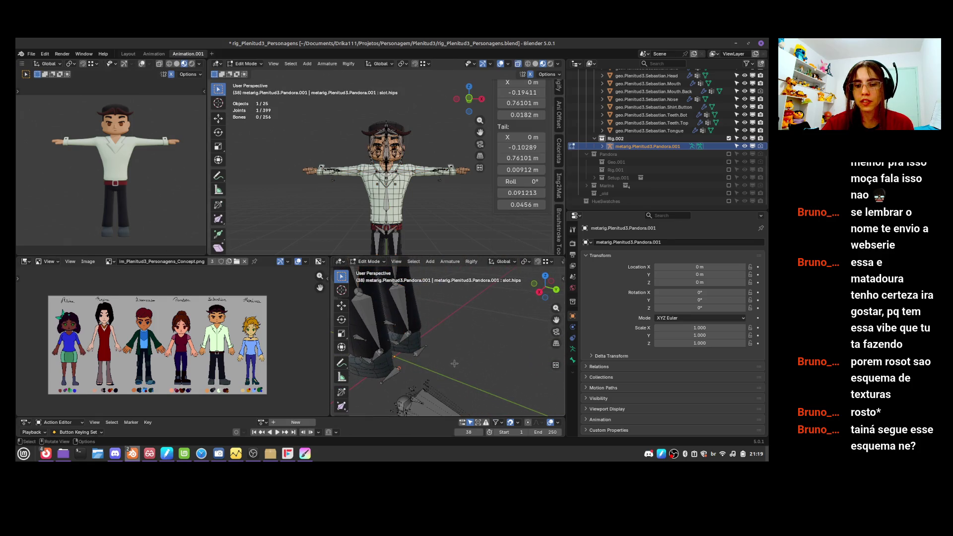
click(381, 382)
key(g)
key(x)
key(Escape)
key(Tab)
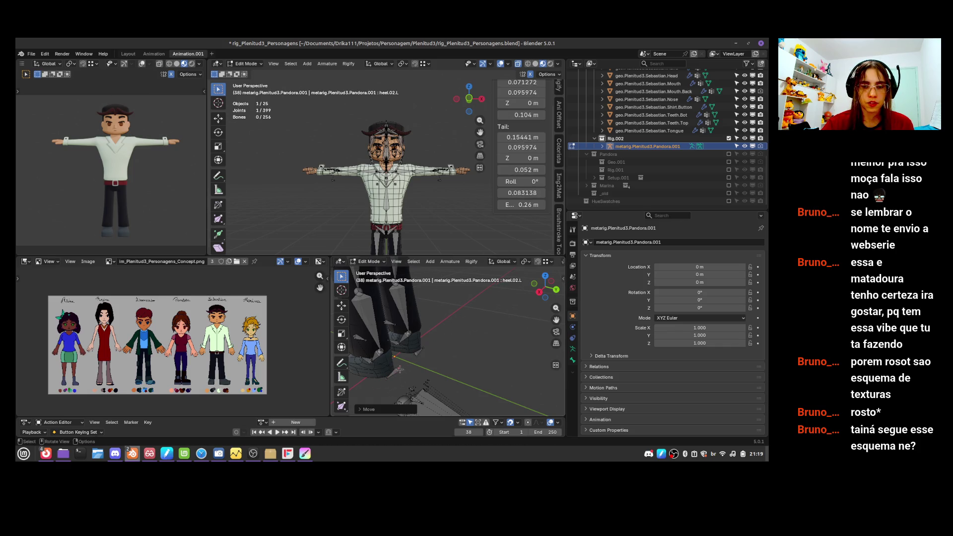
key(KP_1)
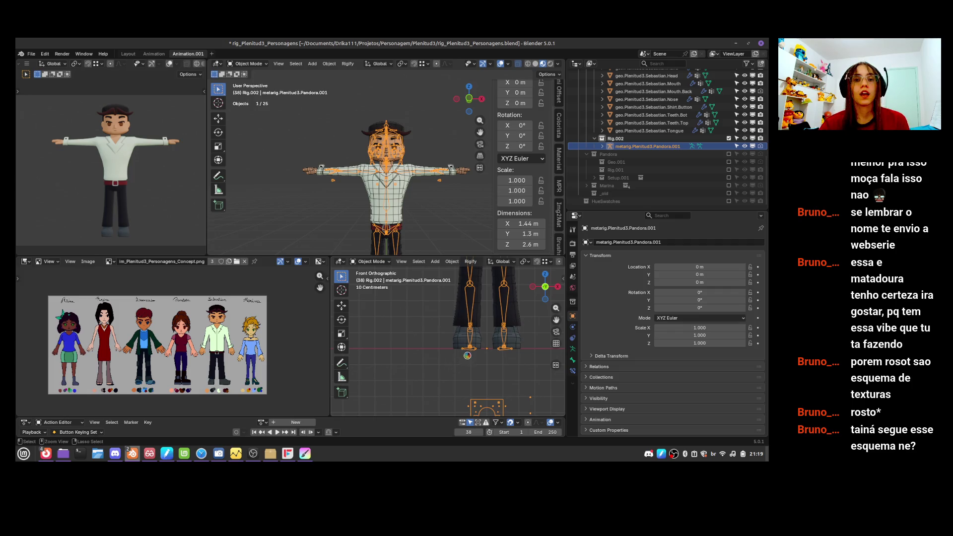
key(ctrl+s)
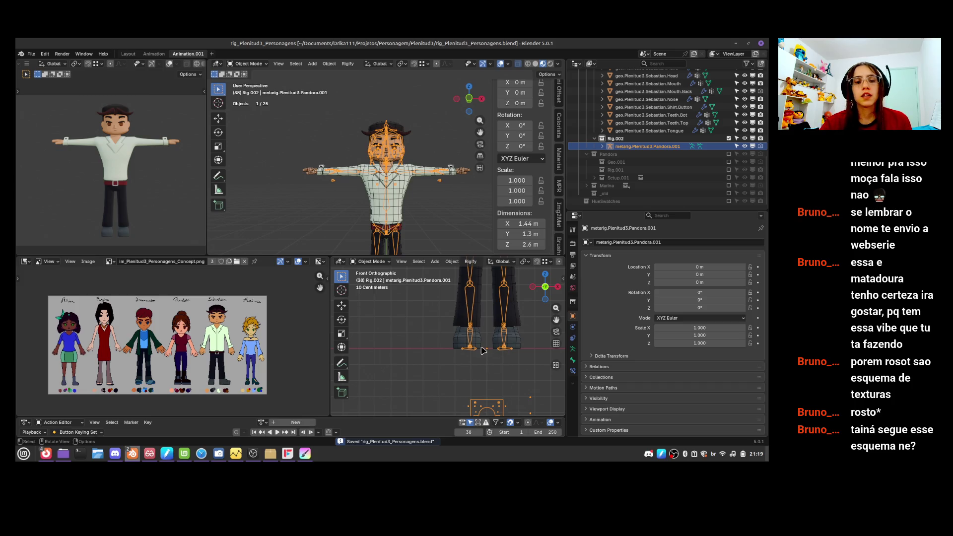
key(alt+Tab)
- Cycle through open windows with Alt+Tab to reach the Firefox window
key(alt+Tab)
key(alt+Tab)
key(alt+Tab)
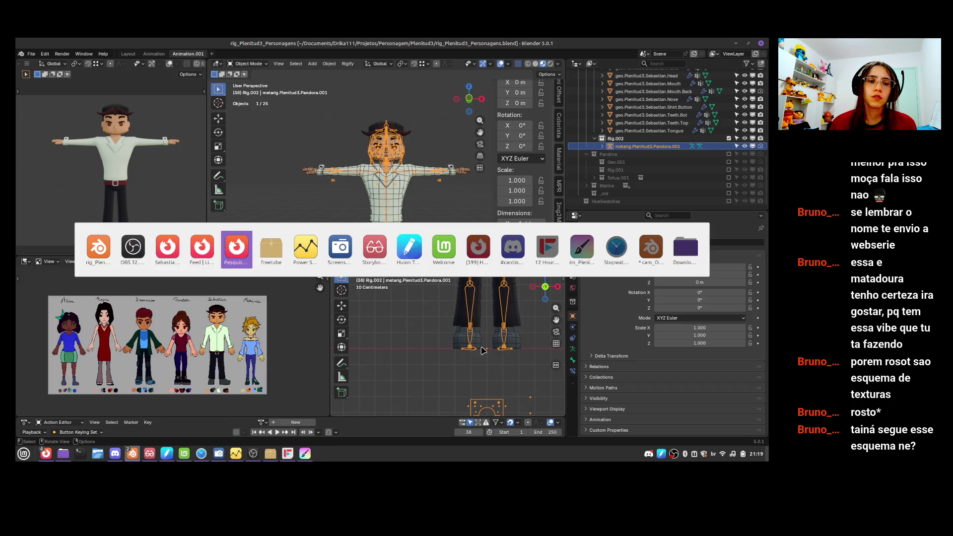
key(alt+Tab)
key(alt+Tab)
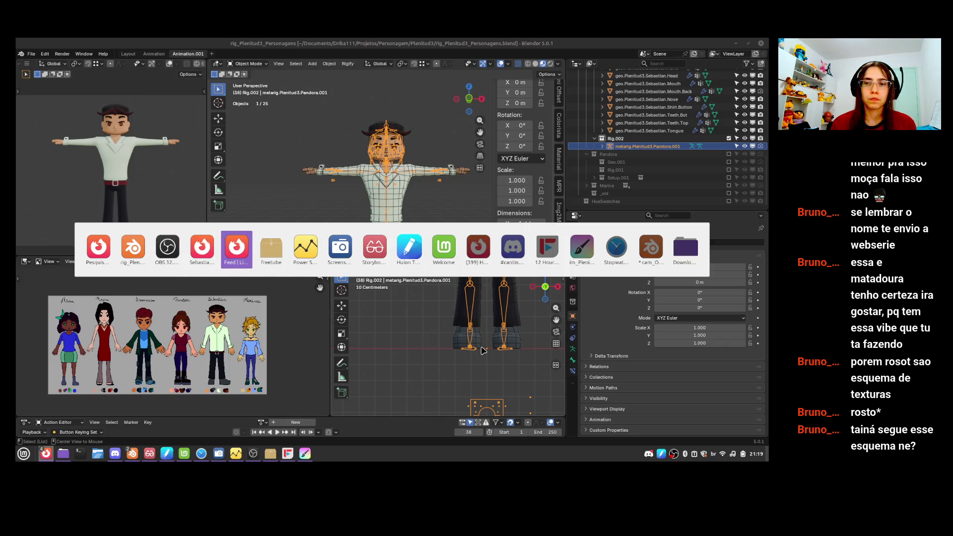
key(Escape)
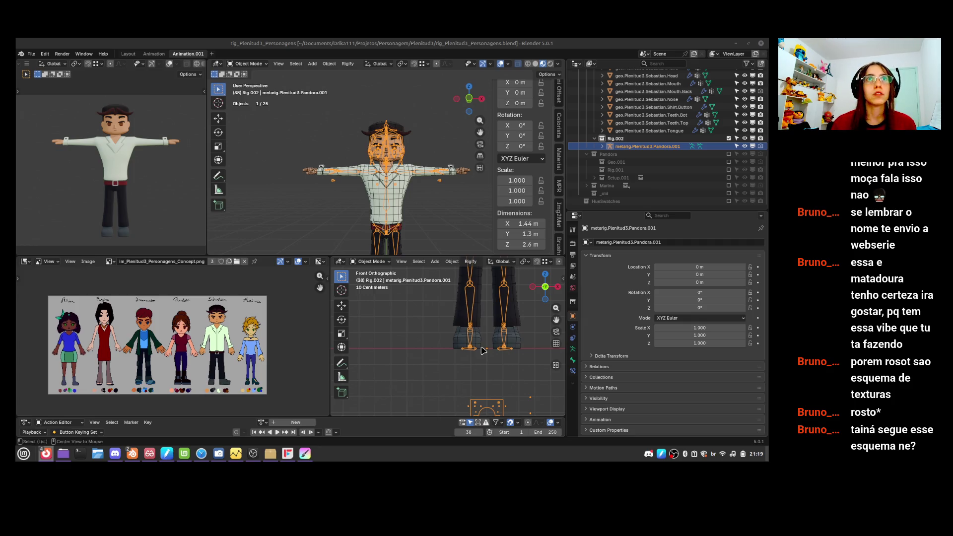
key(alt+Tab)
key(alt+Tab)
key(alt+Tab)
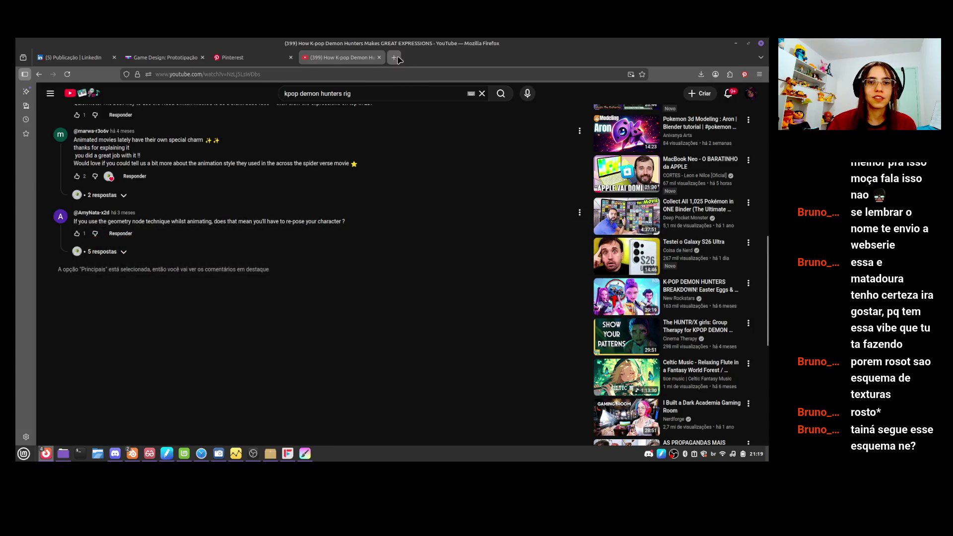
- Open a new browser tab on youtube.com
click(395, 58)
text(you)
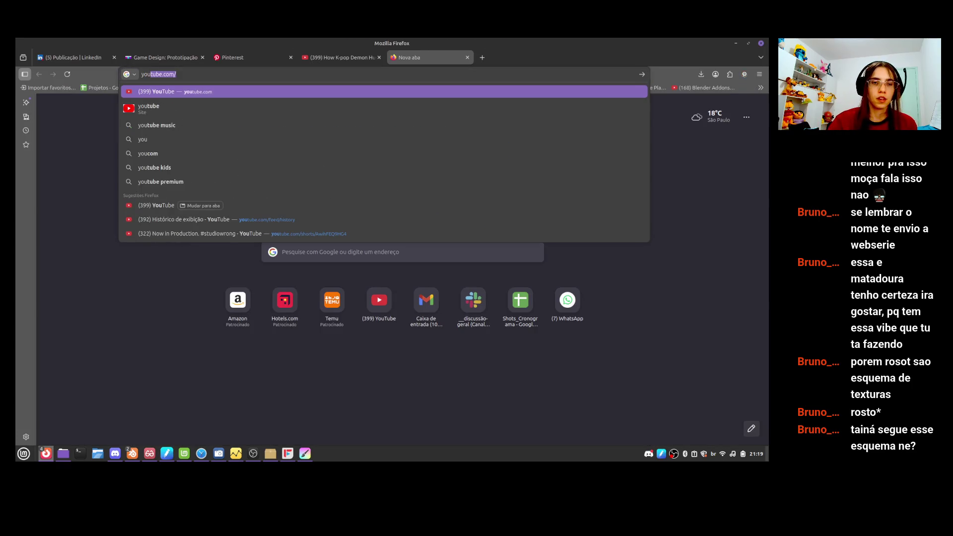
key(Return)
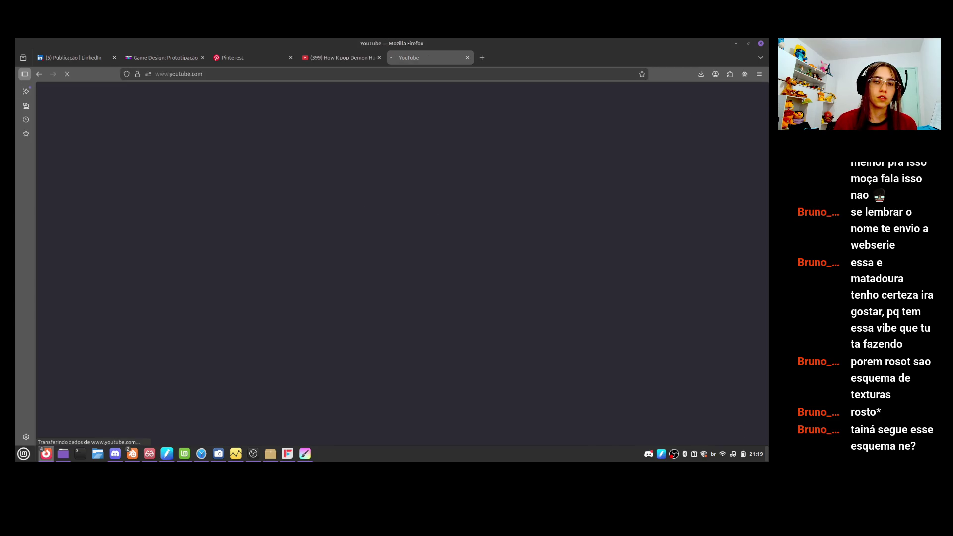
- Search Google for 'tainá os guardiões da amazônia making of' from the address bar
key(ctrl+l)
text(ta)
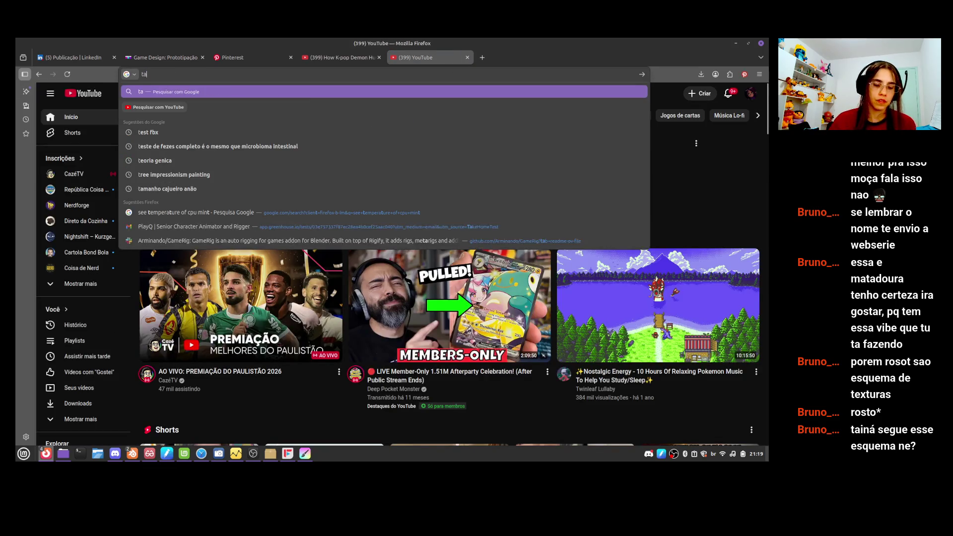
text(ina de)
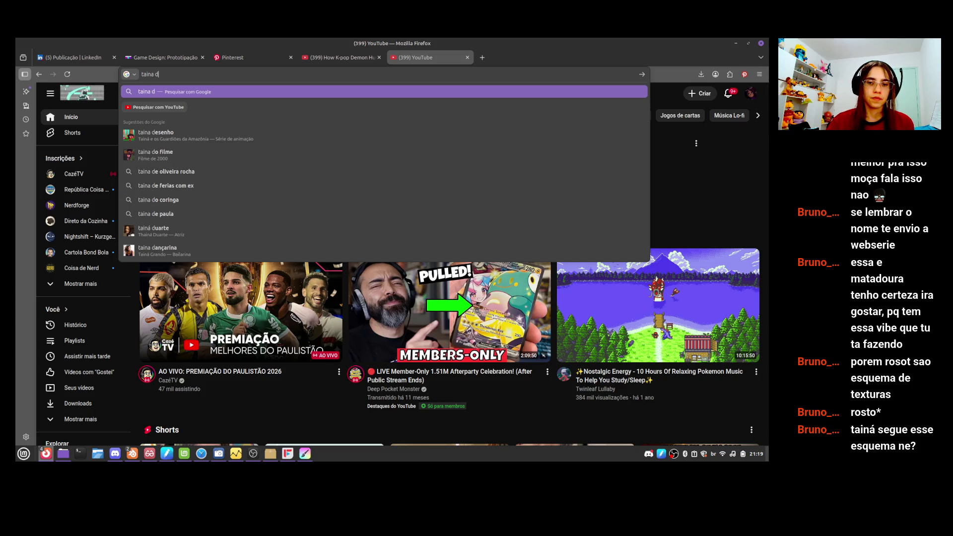
text(senh)
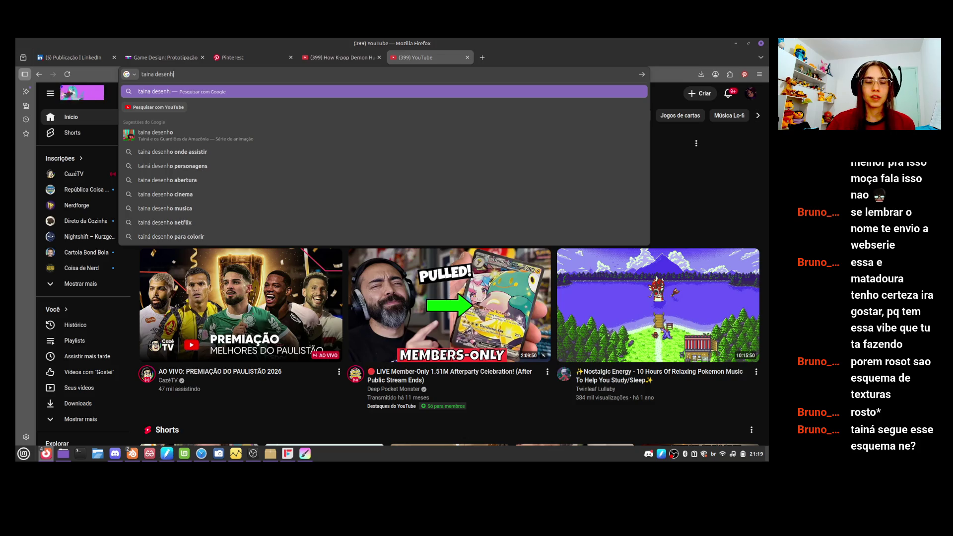
key(BackSpace)
key(BackSpace)
key(BackSpace)
key(BackSpace)
key(BackSpace)
key(BackSpace)
text(o)
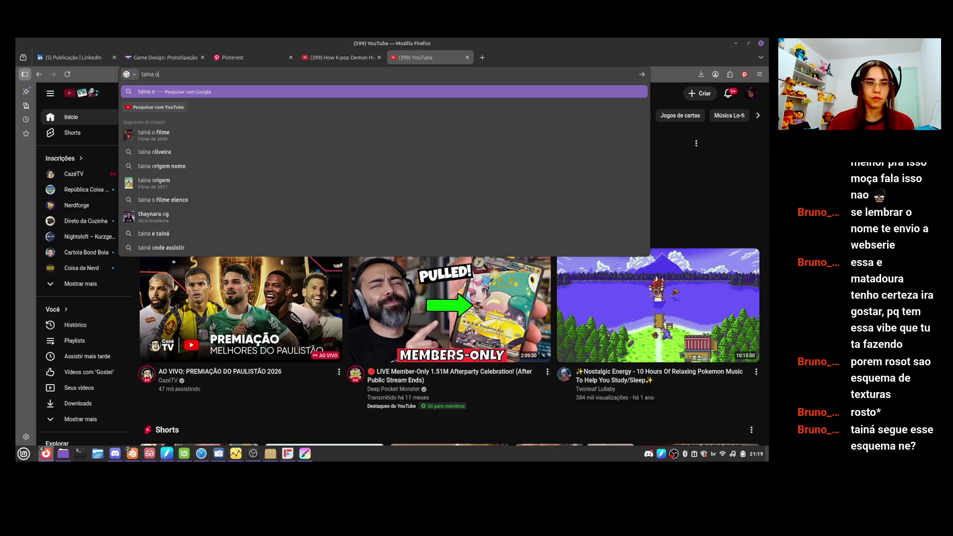
text(s)
key(Down)
key(Down)
key(Up)
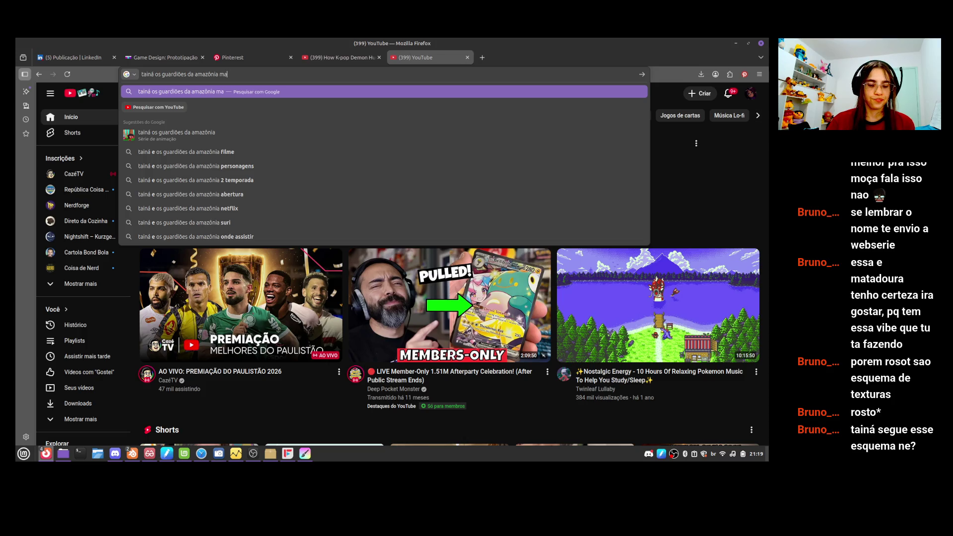
text(king of)
key(Return)
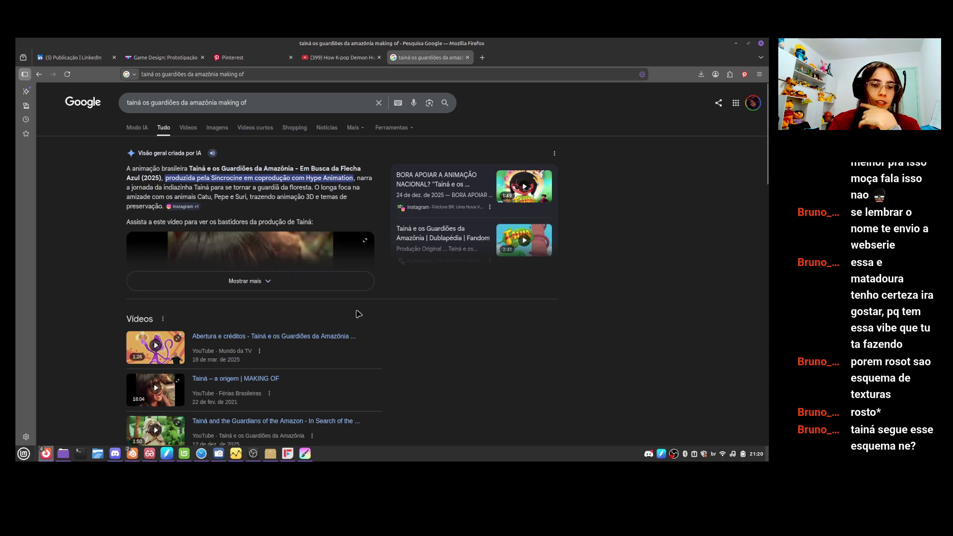
- Filter the Google results to Vídeos and play the first Tainá teaser trailer result
scroll(765, 189, down, 7)
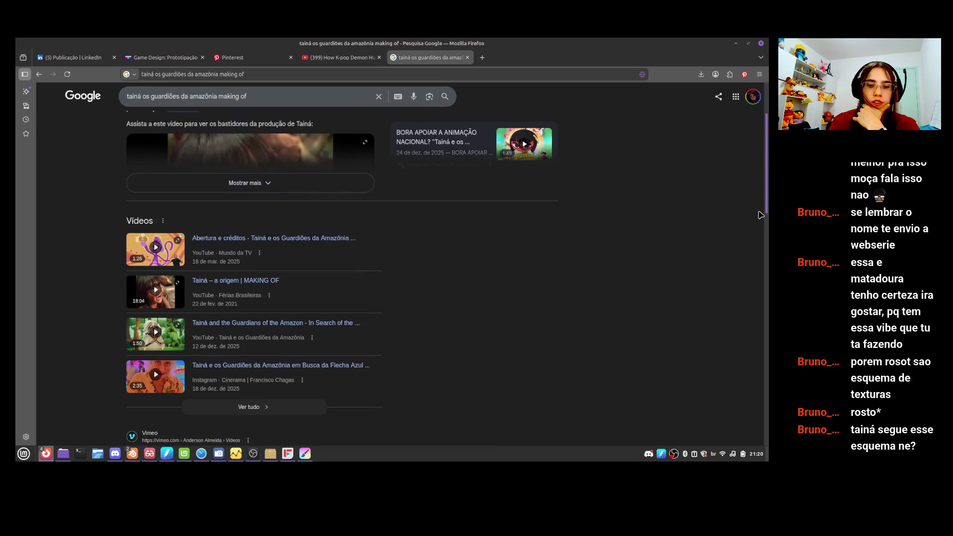
scroll(757, 192, up, 6)
scroll(755, 186, up, 1)
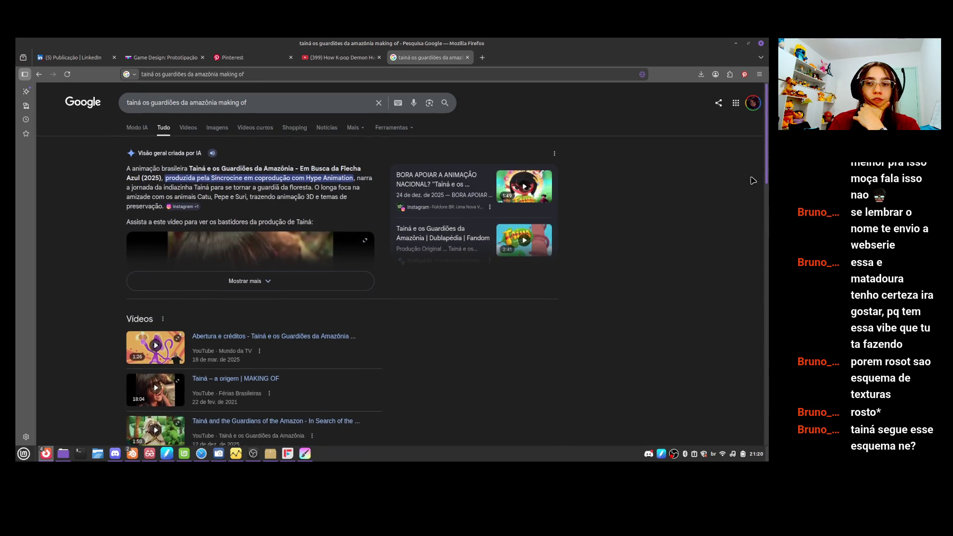
click(195, 134)
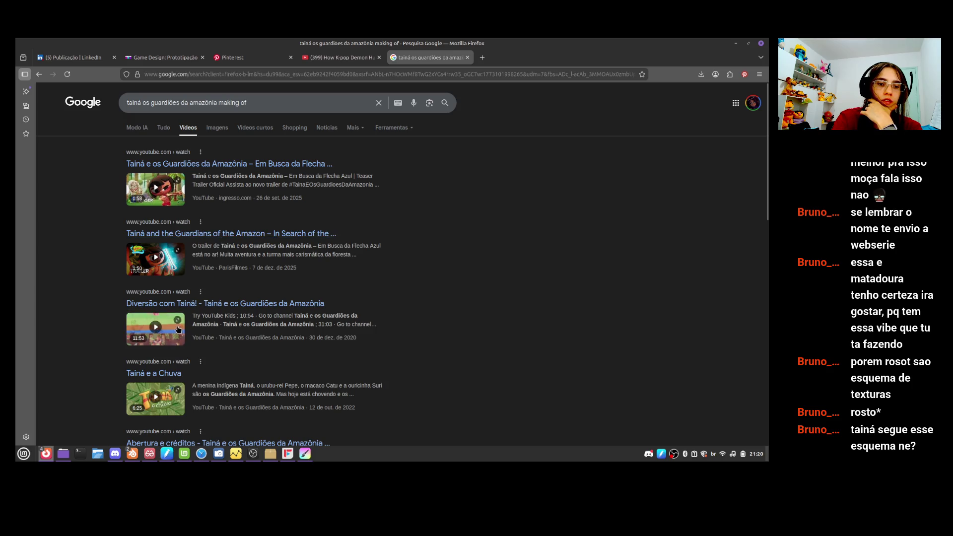
click(171, 191)
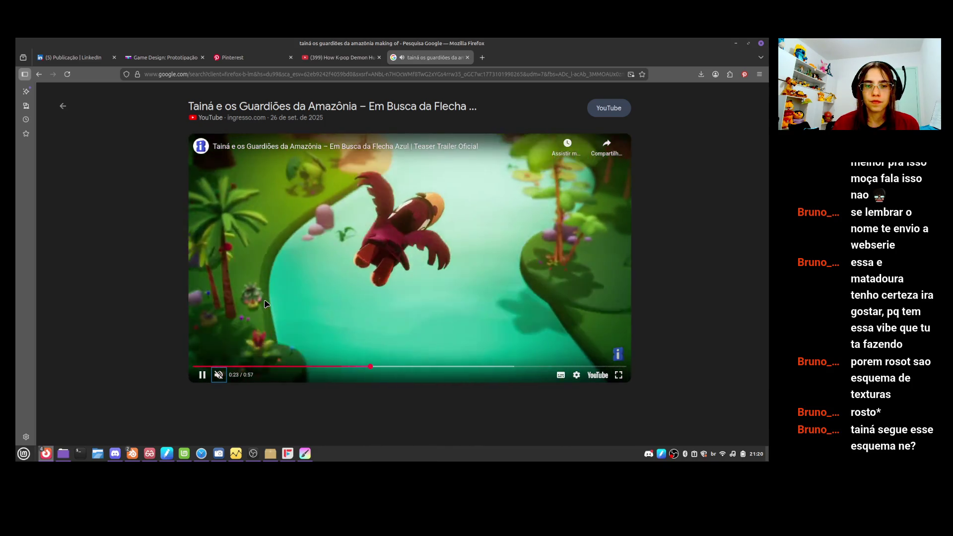
- Pause and resume the trailer, rewind five seconds, and close the Mais vídeos suggestions
click(437, 267)
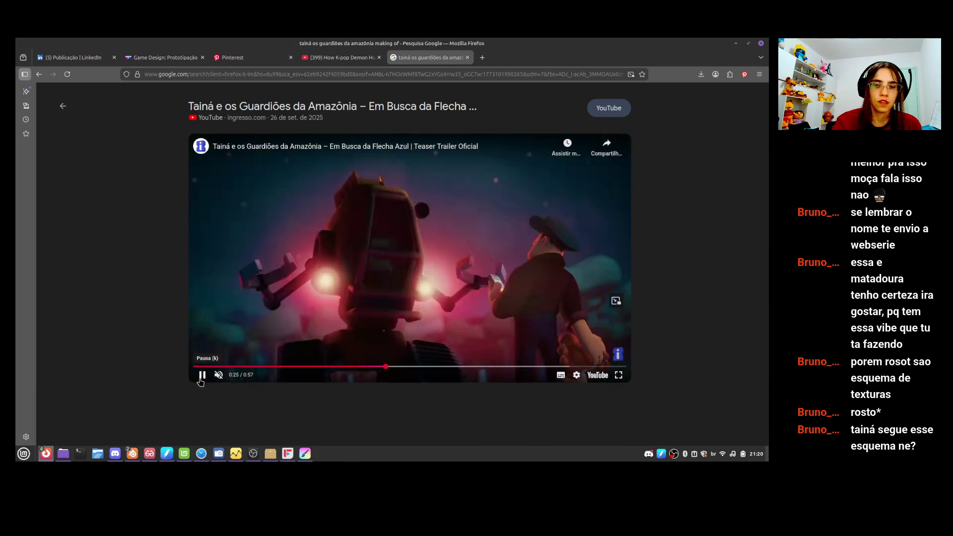
key(space)
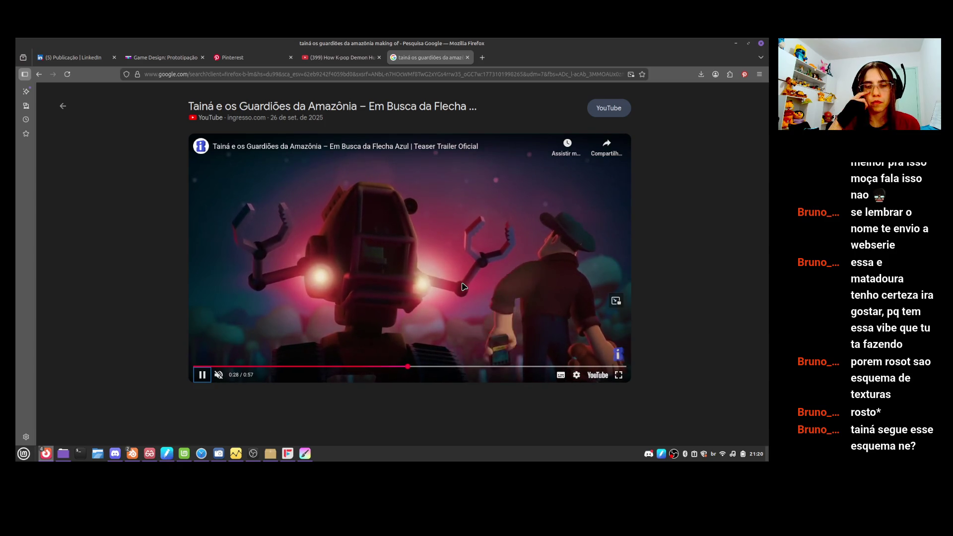
key(space)
key(Left)
key(Left)
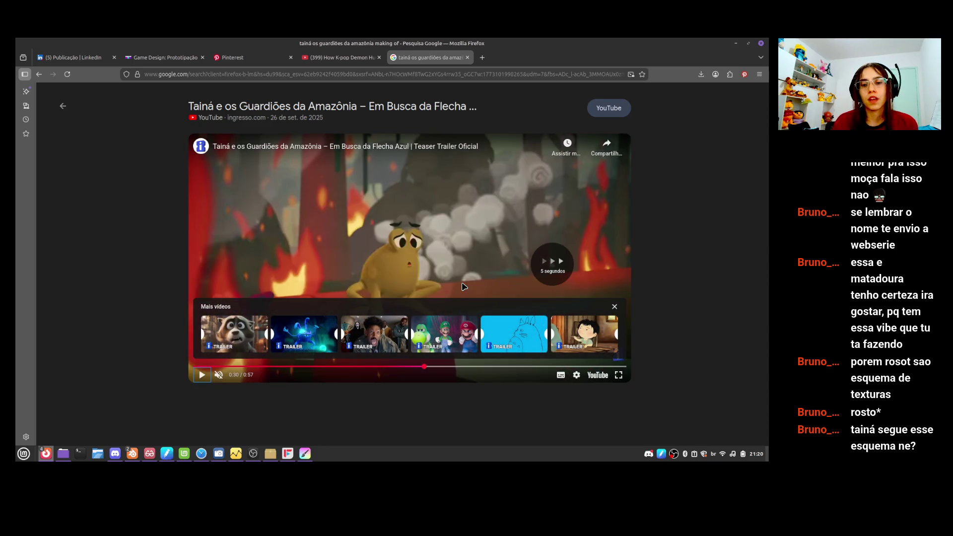
key(space)
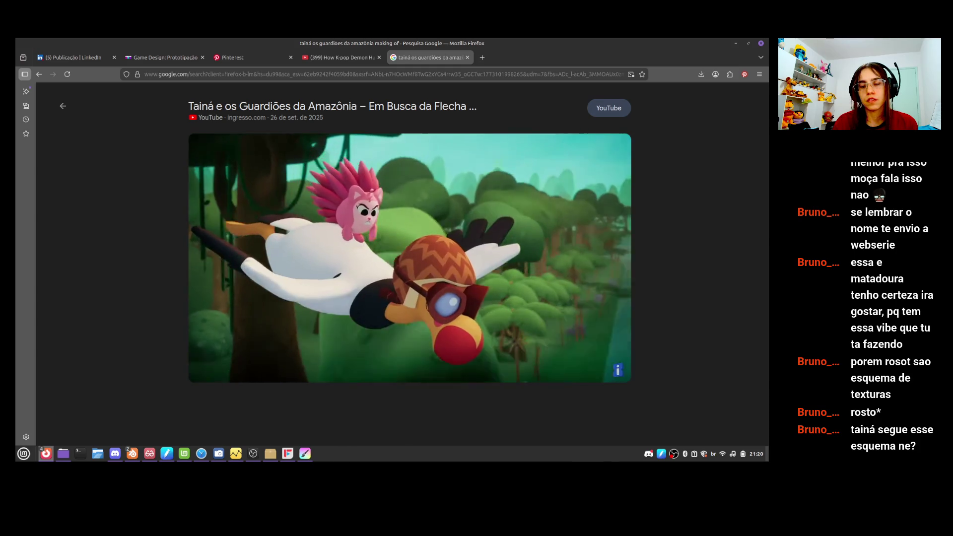
click(462, 287)
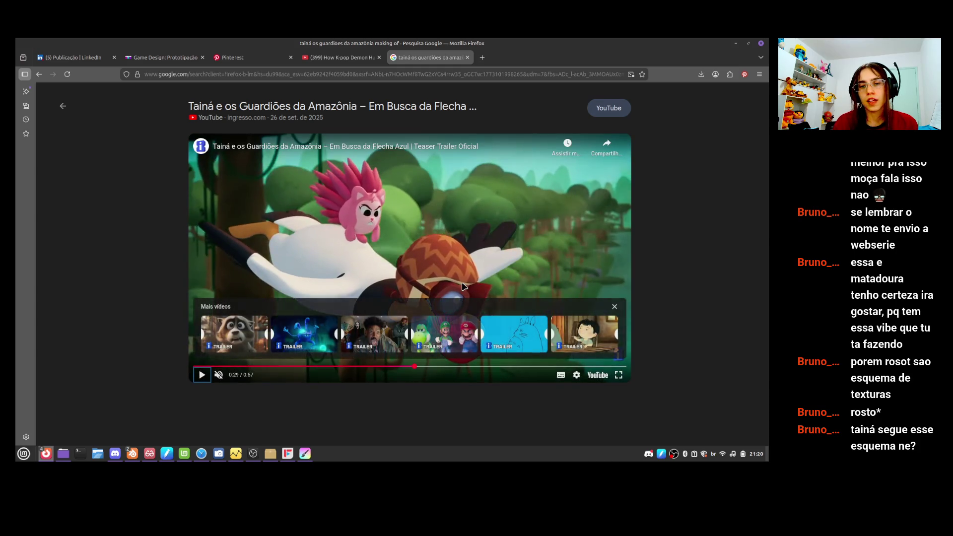
click(615, 307)
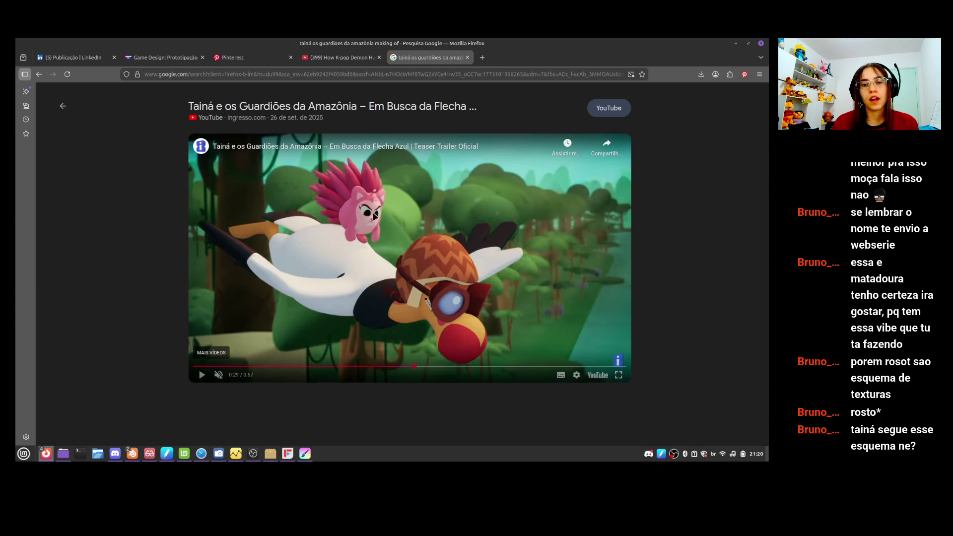
- Toggle the trailer between playing and paused several times
click(471, 260)
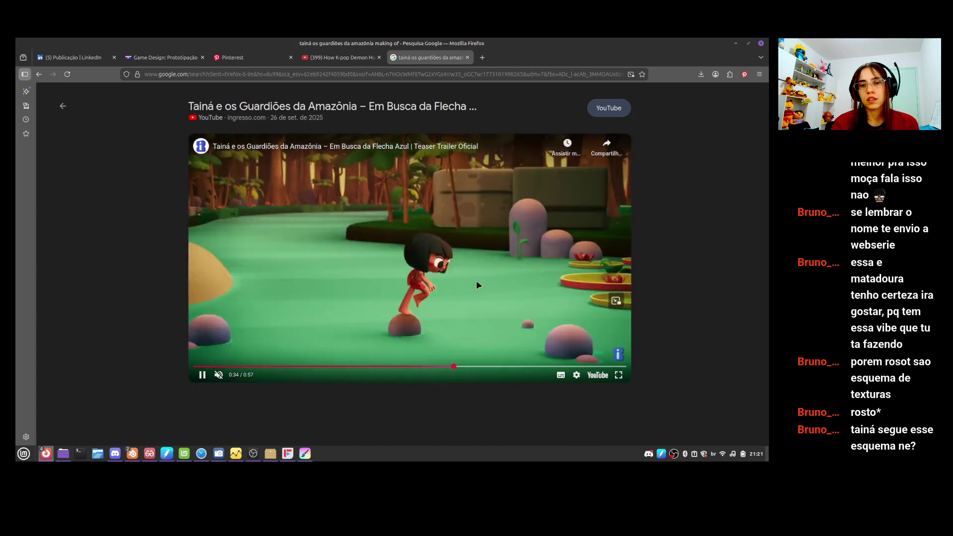
click(476, 281)
click(482, 287)
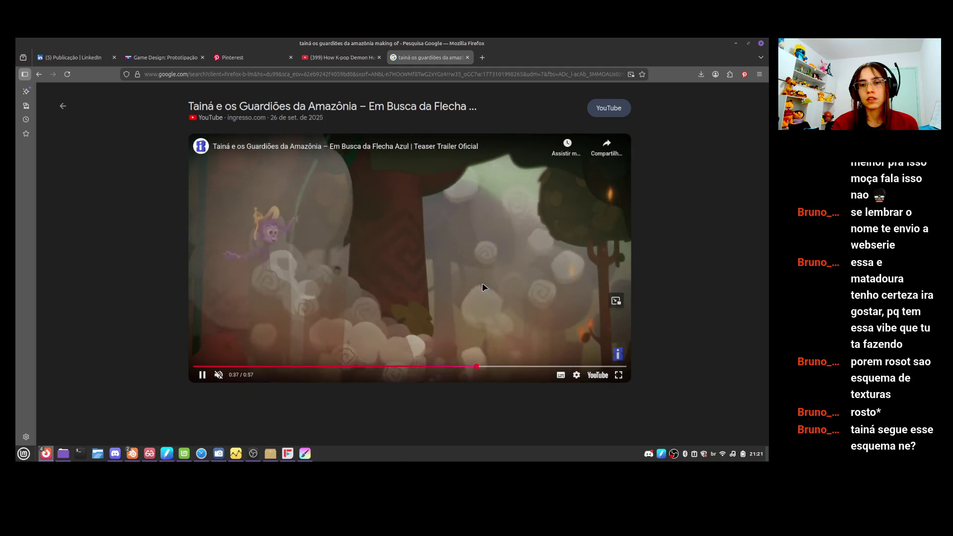
click(483, 289)
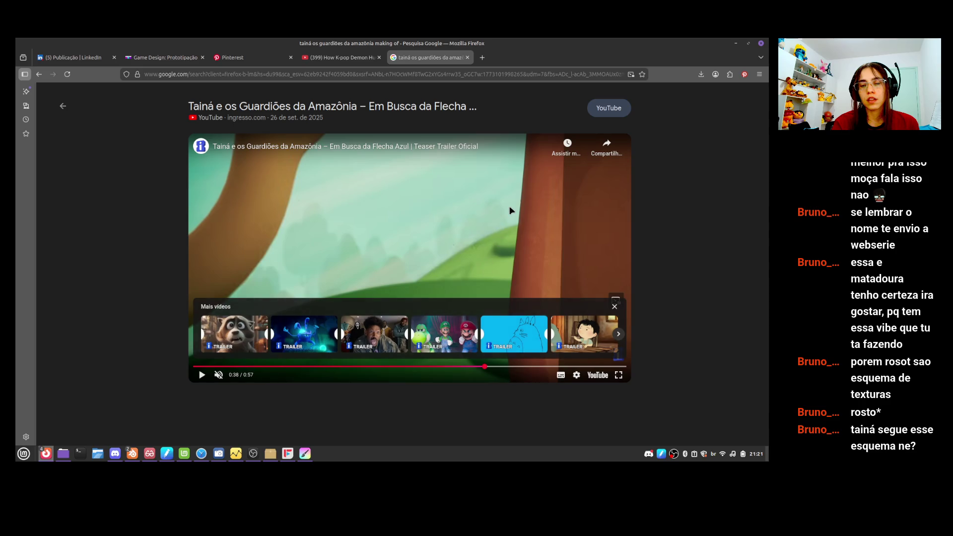
click(499, 259)
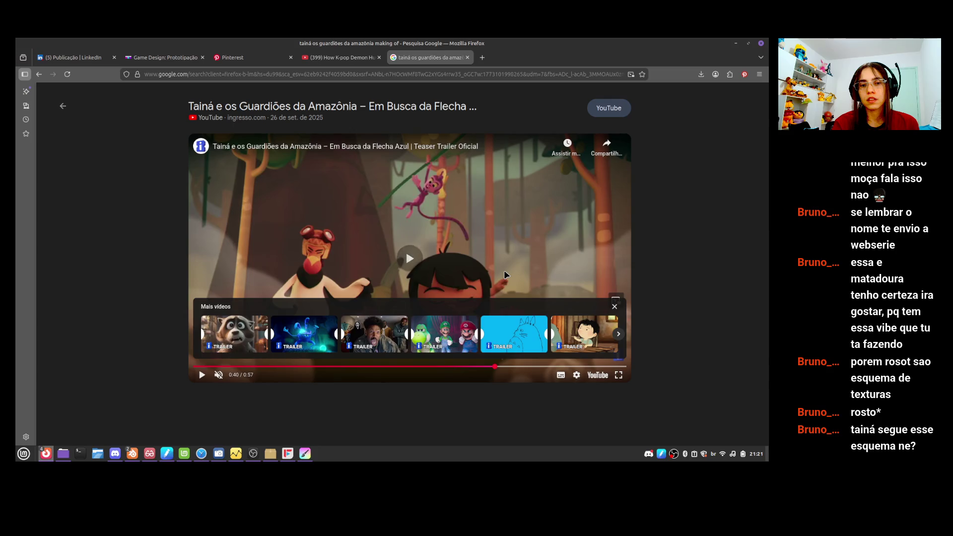
click(505, 270)
click(511, 271)
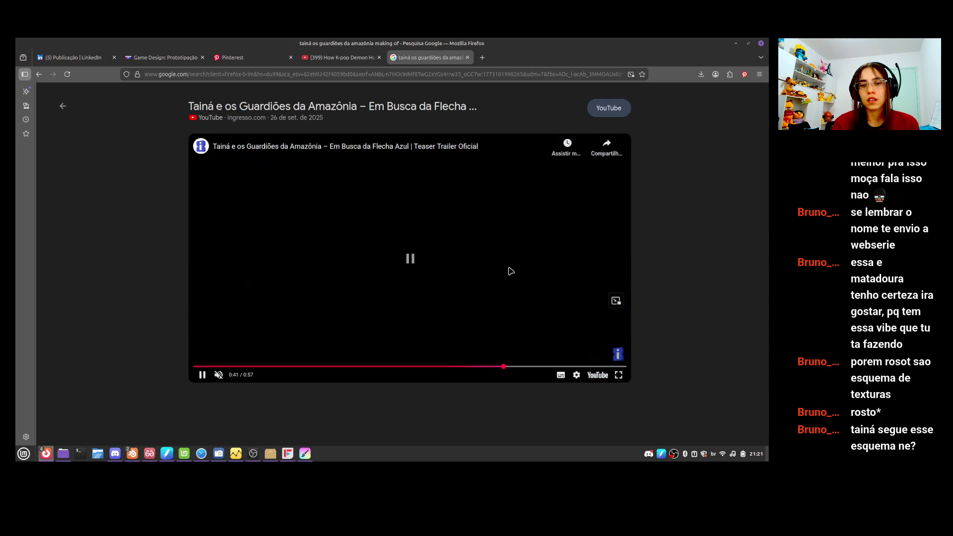
click(526, 277)
- Scrub the trailer to 0:37, 0:40 and 0:50, pause at 0:54, then rewind to earlier scenes
drag(534, 366, 474, 366)
click(495, 367)
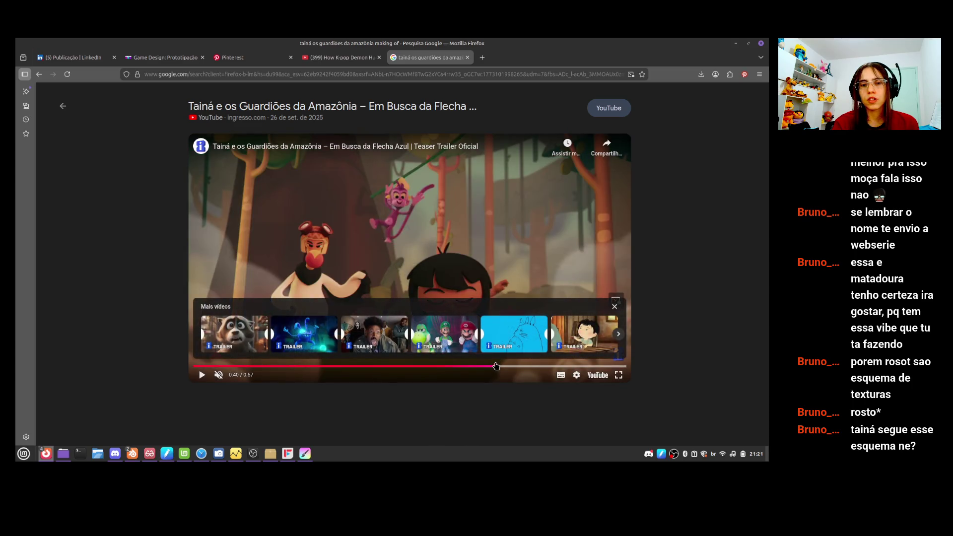
click(515, 248)
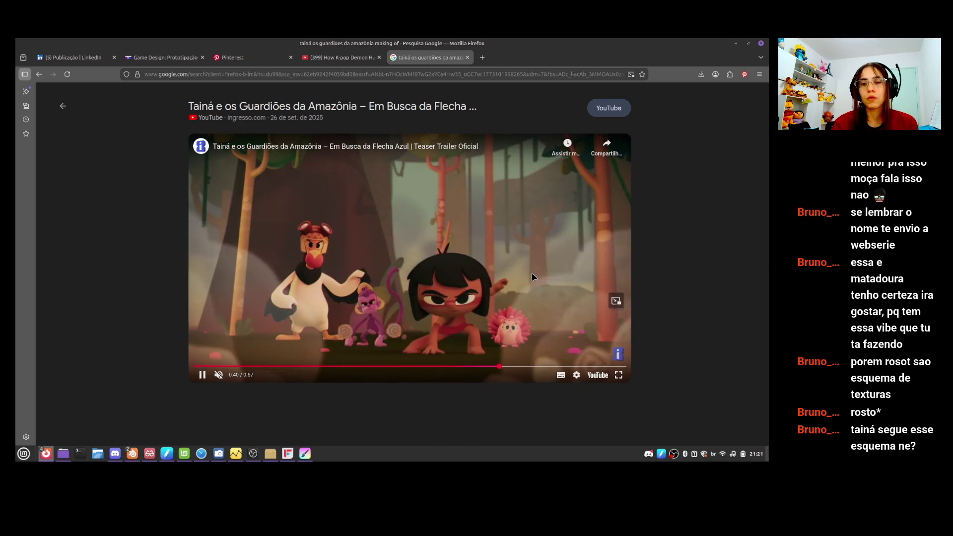
click(568, 368)
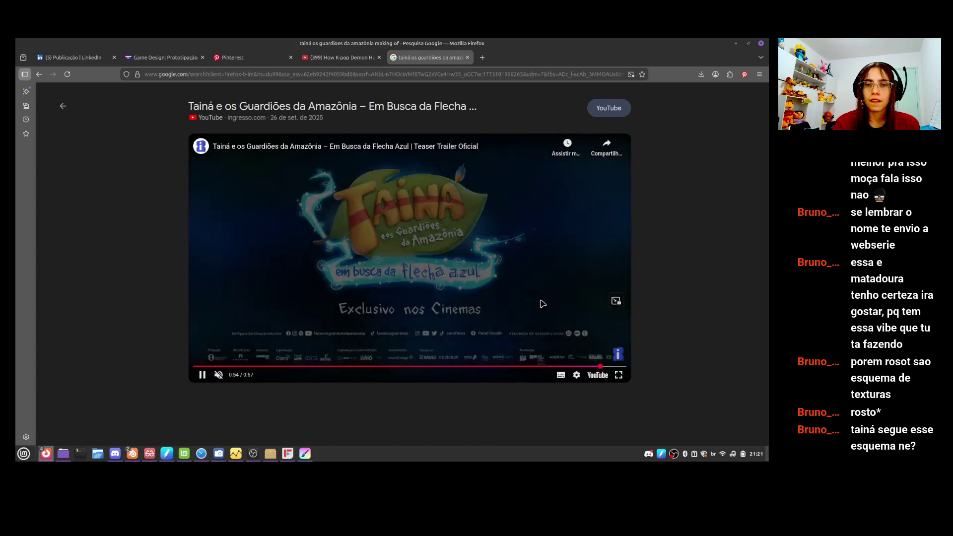
key(space)
mouse_move(543, 370)
mouse_down()
mouse_move(229, 366)
mouse_move(290, 368)
mouse_up()
- Play and pause the trailer around 0:13, then resume playback
click(323, 282)
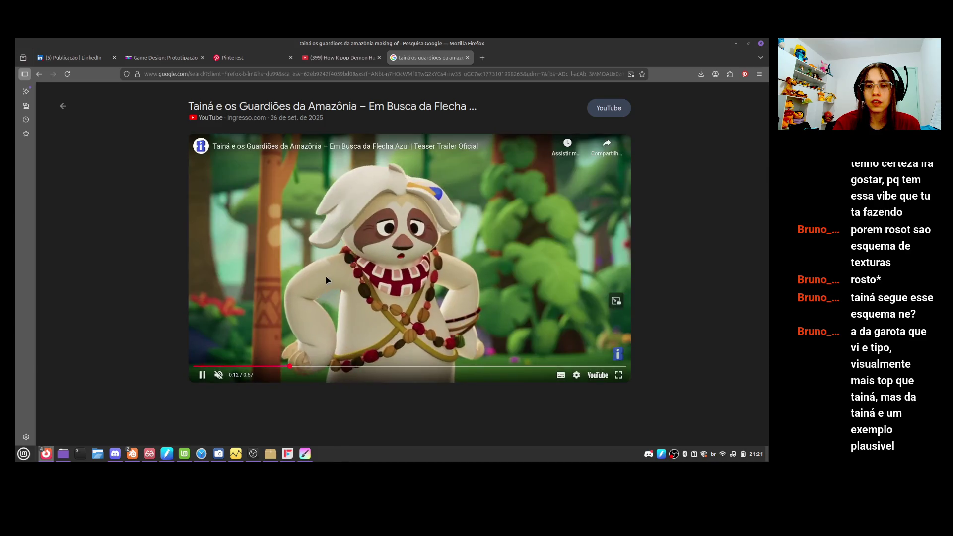
click(329, 278)
click(328, 278)
click(328, 281)
click(328, 282)
click(326, 282)
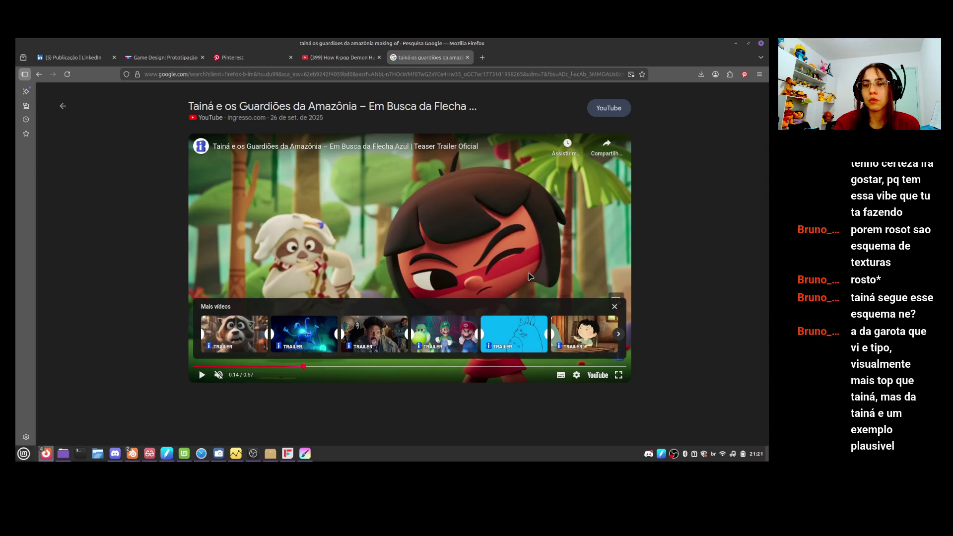
click(499, 247)
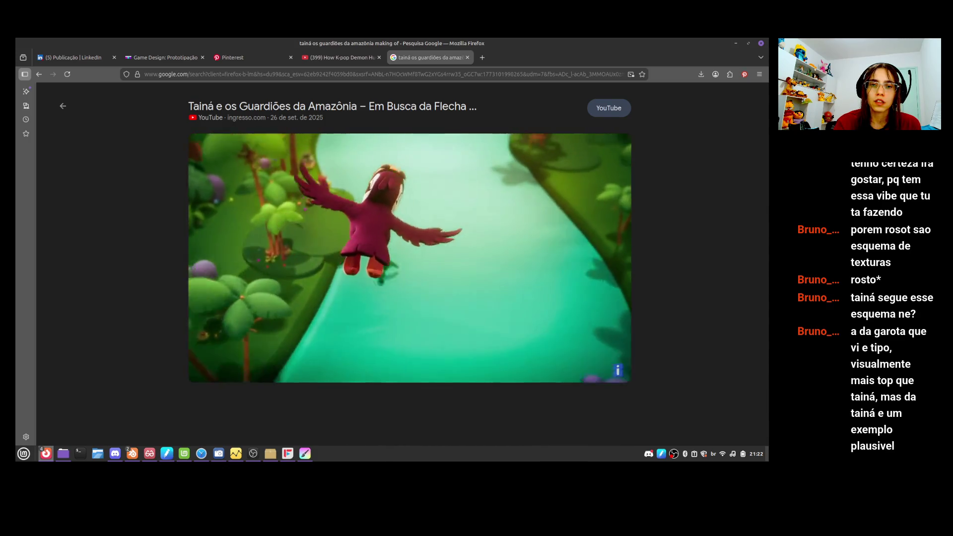
- Skip ahead to the fire and green scenes, pause at 0:44, then rewind to the bird scene
click(406, 367)
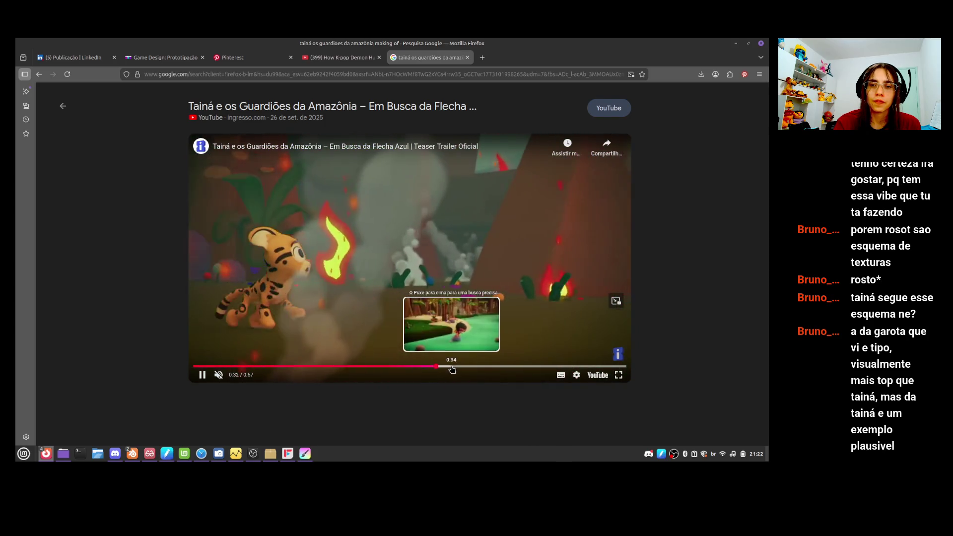
click(453, 368)
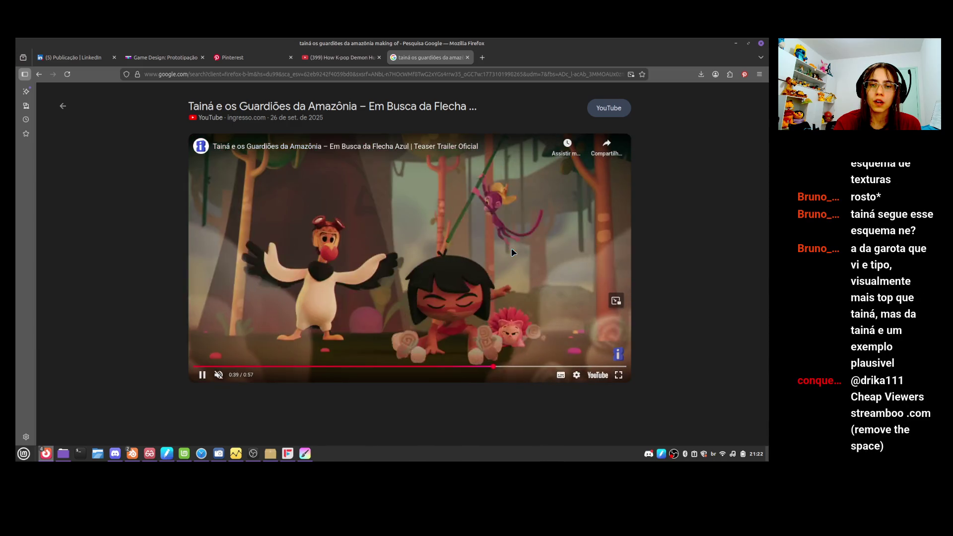
click(524, 330)
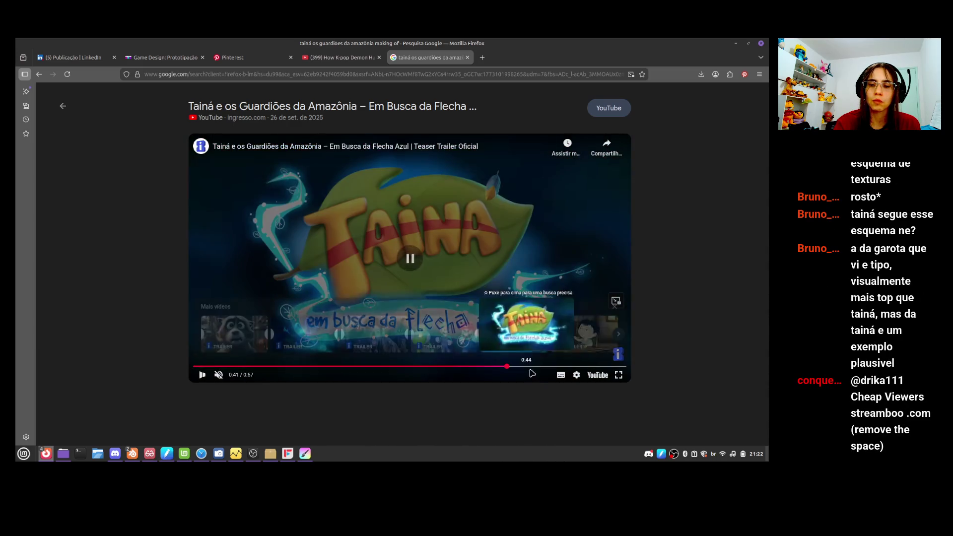
drag(522, 368, 442, 367)
- Jump through the opening scenes at 0:07, 0:04, 0:09 and 0:15 to the toucan at 0:21
click(249, 366)
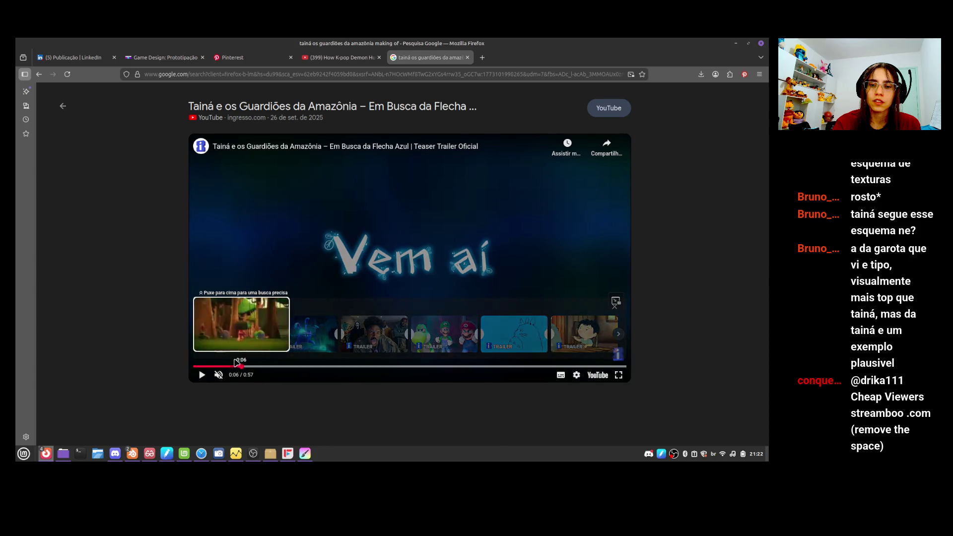
drag(237, 366, 222, 366)
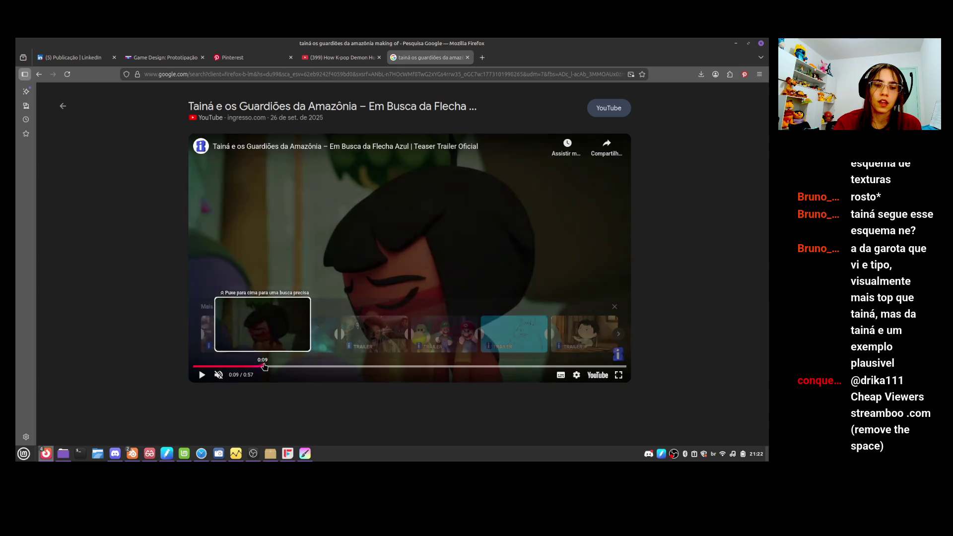
click(263, 367)
mouse_move(262, 369)
mouse_down()
mouse_move(240, 368)
mouse_move(268, 368)
mouse_move(287, 352)
mouse_up()
click(309, 366)
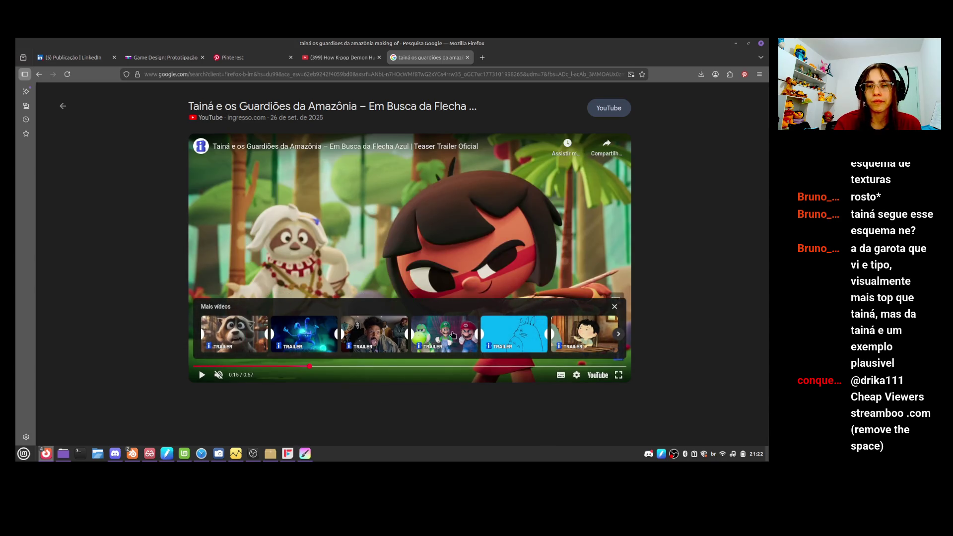
click(356, 366)
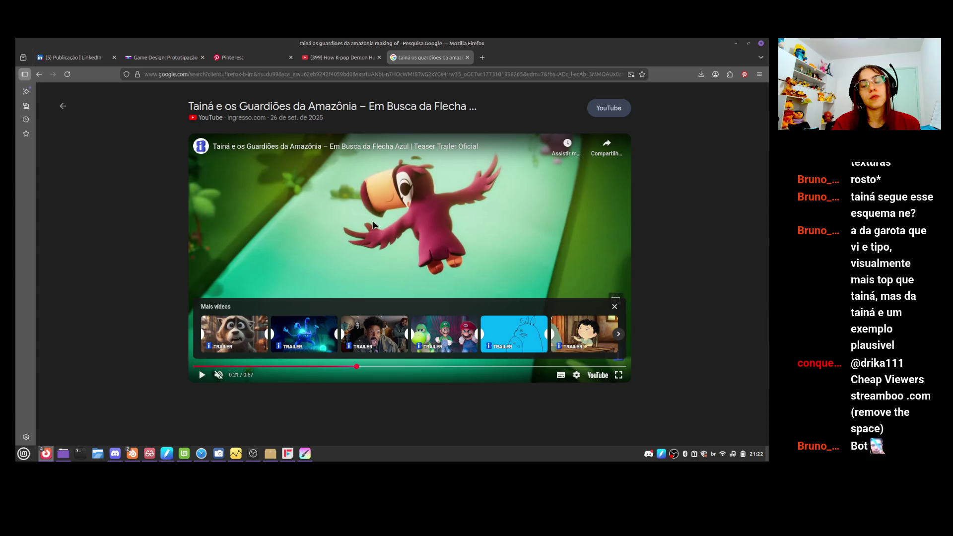
- Seek ahead to 0:34 and 0:39, then drag back to around 0:17
drag(391, 365, 462, 366)
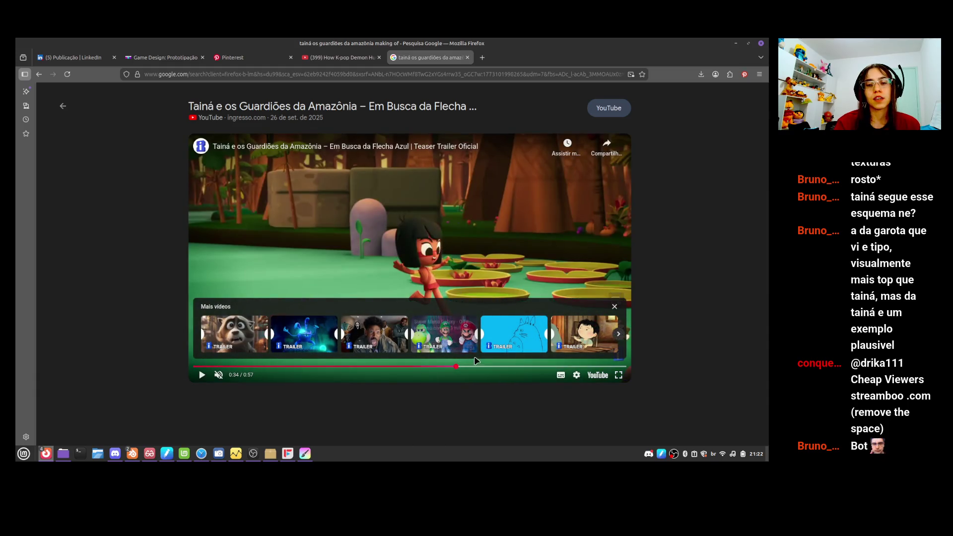
click(476, 366)
click(490, 366)
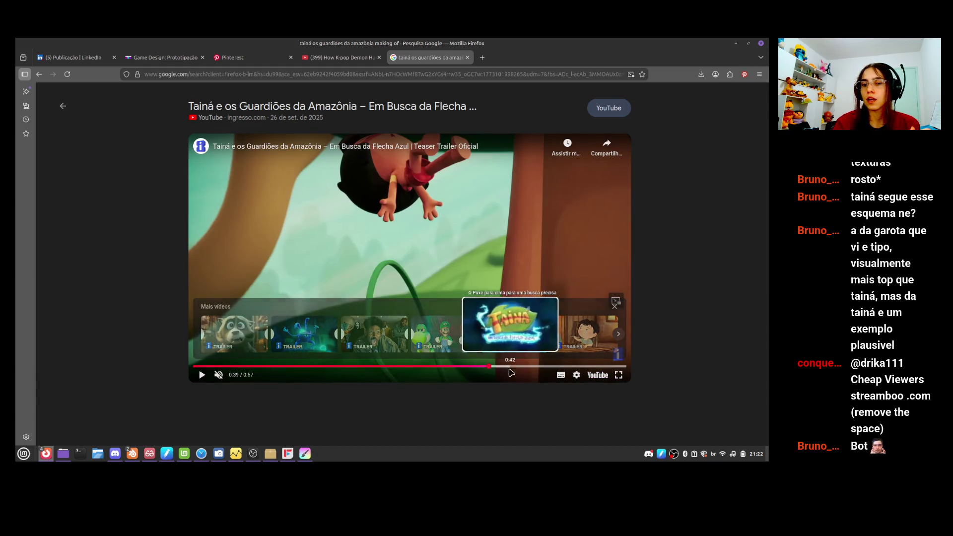
mouse_move(510, 371)
mouse_down()
mouse_move(278, 368)
mouse_move(328, 367)
mouse_up()
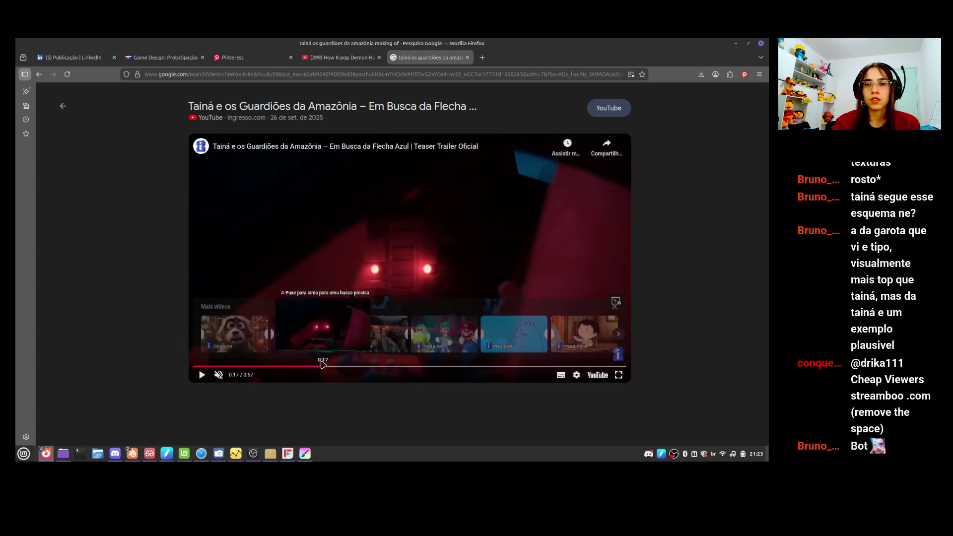
key(alt+Tab)
key(alt+Tab)
key(alt+Tab)
key(alt+Tab)
key(alt+Tab)
- Bring the Blender rig file forward, pan the front view over the legs and torso, and enter Edit Mode
key(alt+Tab)
key(alt+Tab)
key(alt+Tab)
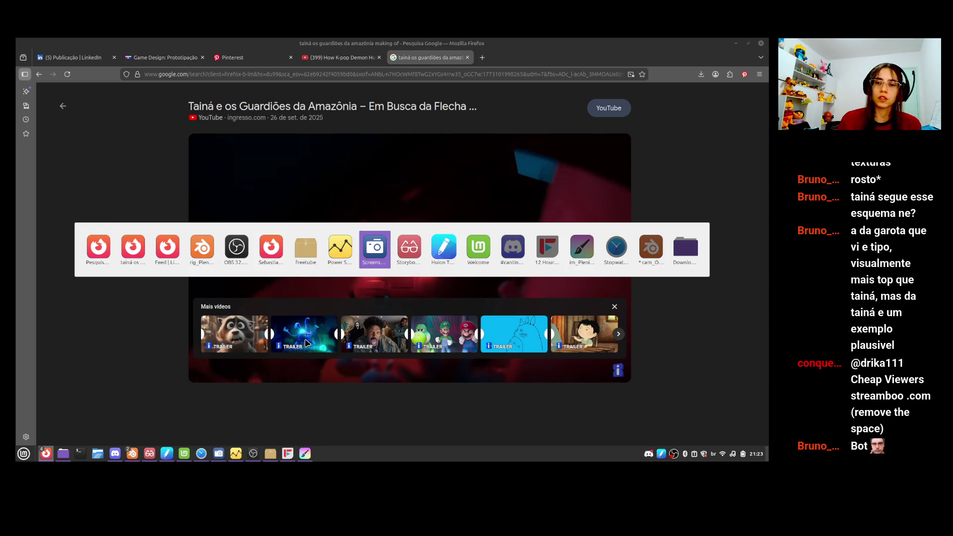
key(alt+Tab)
key(alt+Tab)
key(alt+Tab)
key(alt+shift+Tab)
key(alt+shift+Tab)
key(alt+shift+Tab)
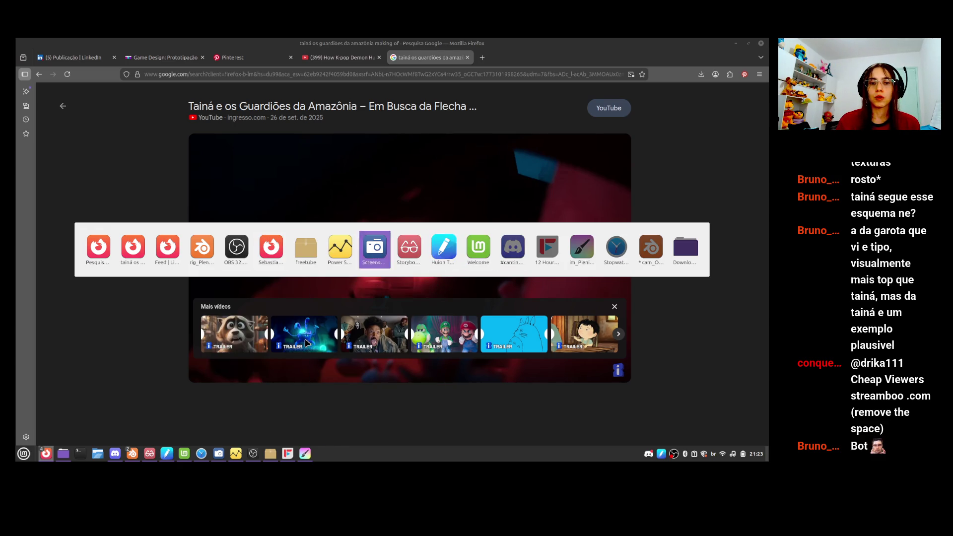
key(alt+shift+Tab)
key(alt+shift+Tab)
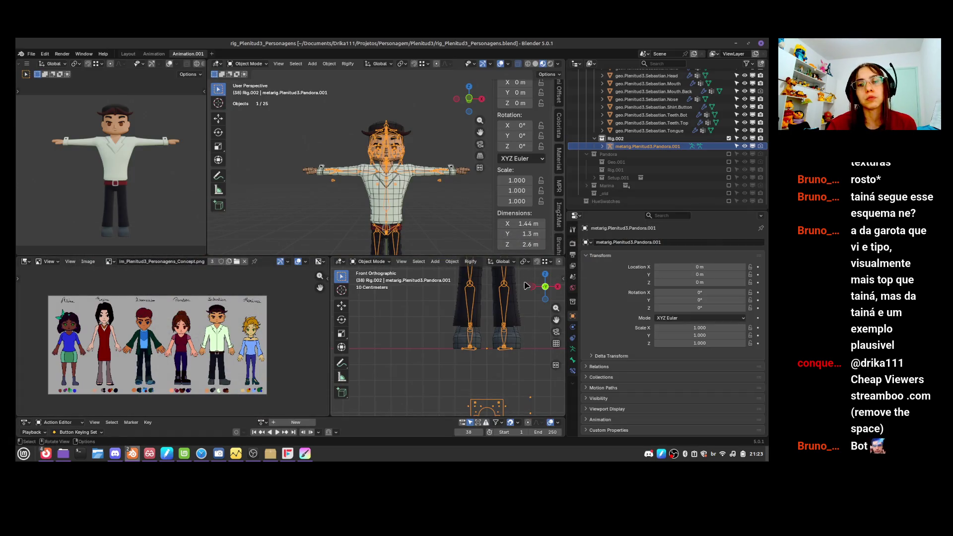
shift+middle_drag(526, 284, 494, 341)
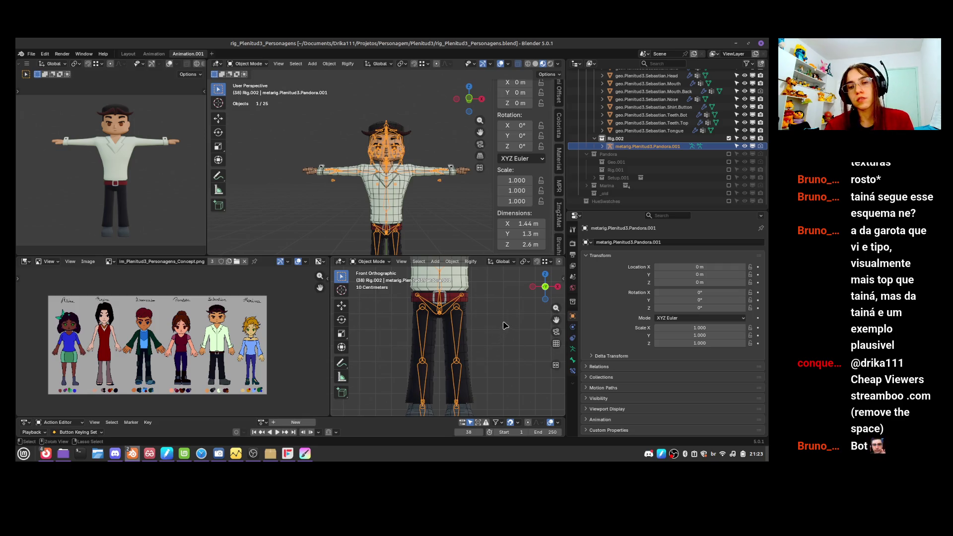
shift+middle_drag(451, 270, 461, 345)
key(Tab)
- Nudge a spine joint, then select the linked arm bone chain and shift it along X
key(g)
click(458, 344)
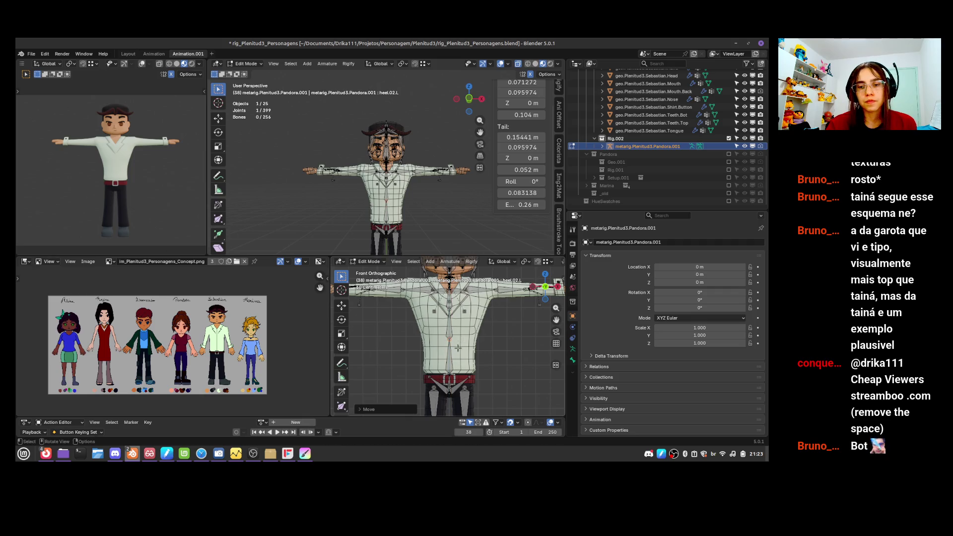
click(455, 316)
shift+middle_drag(495, 348, 467, 372)
shift+click(450, 314)
shift+middle_drag(526, 326, 501, 334)
key(l)
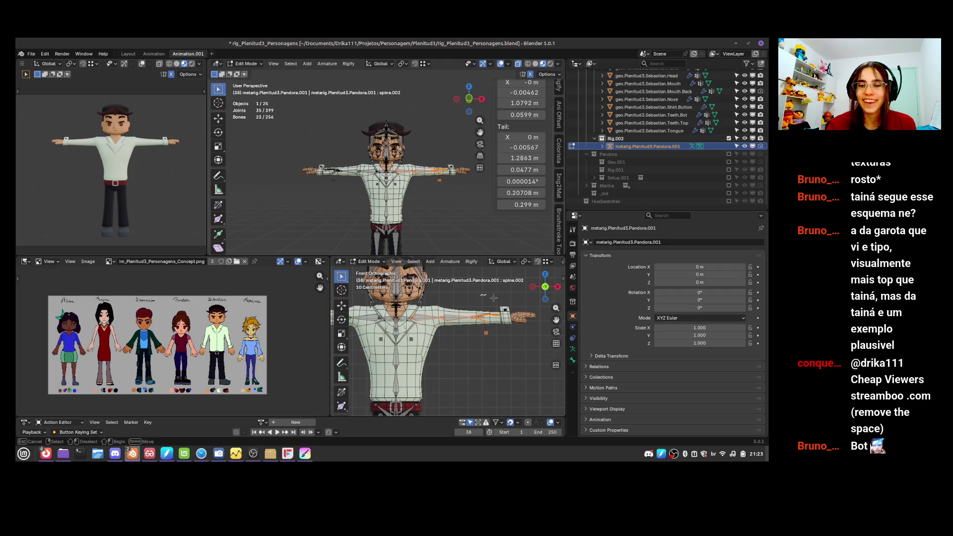
key(g)
key(x)
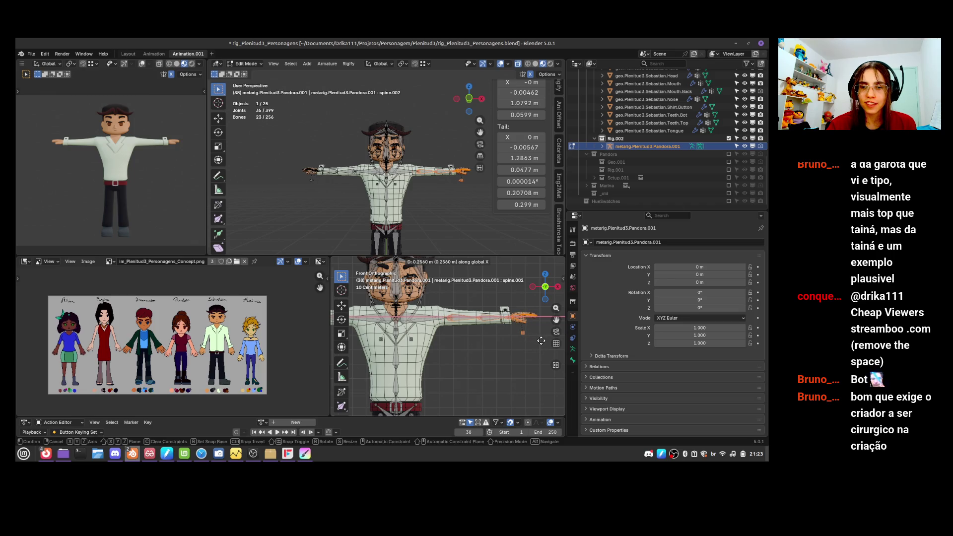
click(541, 341)
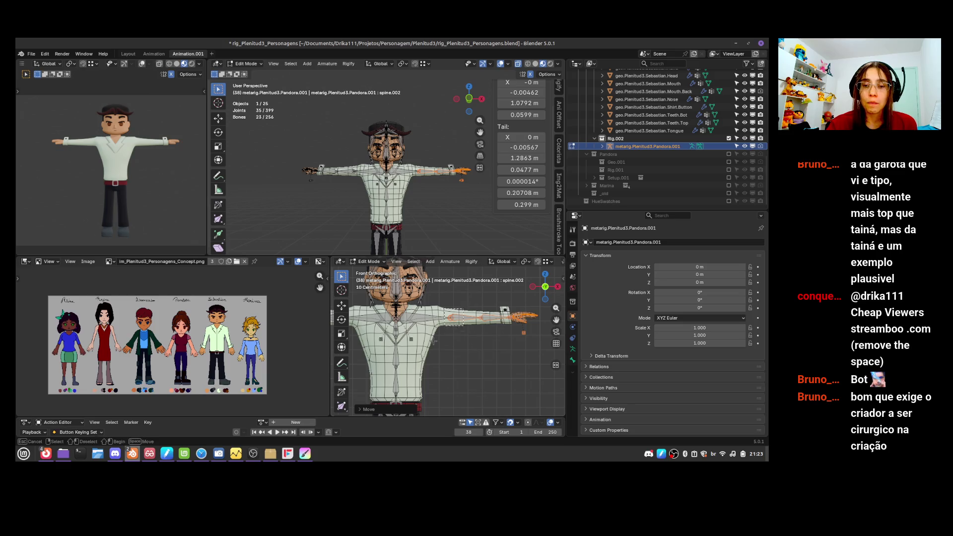
- Move the elbow joint and slide the forearm joint along X to sit inside the arm
click(451, 318)
key(g)
click(455, 332)
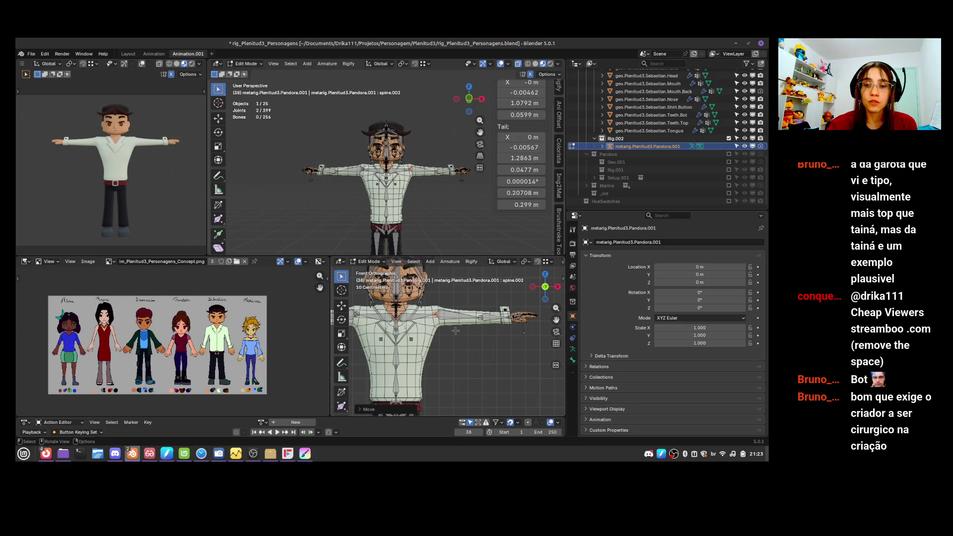
click(476, 316)
key(g)
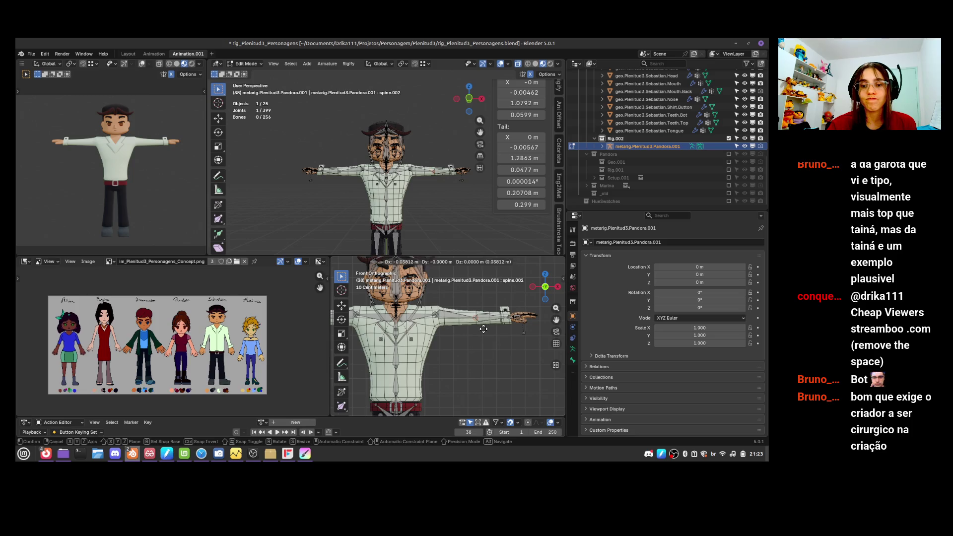
key(x)
click(486, 329)
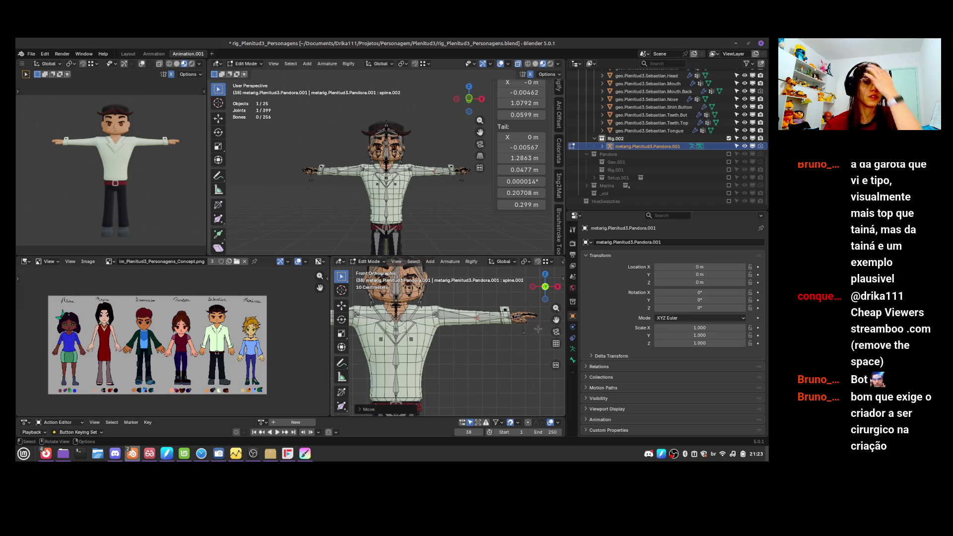
mouse_move(473, 355)
shift+middle_down()
mouse_move(518, 377)
mouse_move(505, 352)
mouse_move(517, 347)
shift+middle_up()
click(457, 350)
key(KP_1)
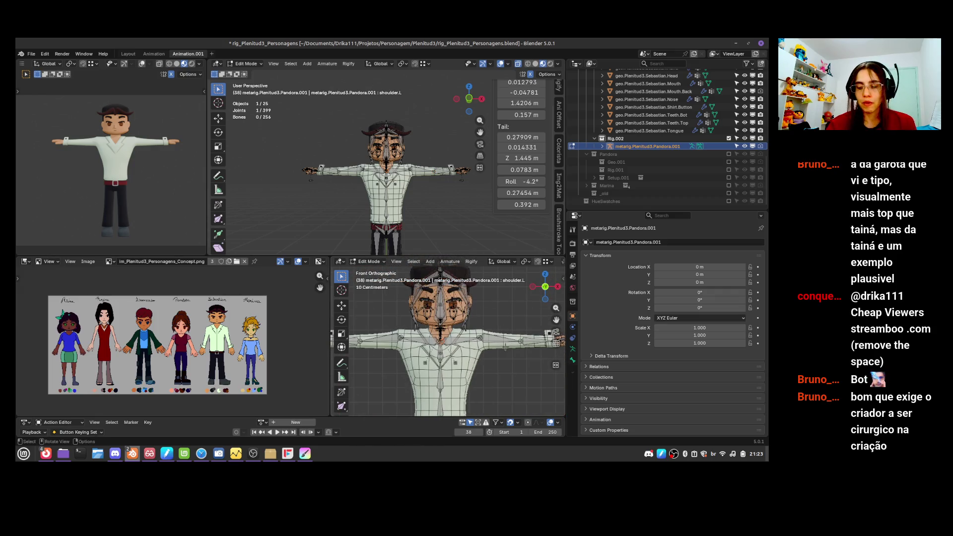
- Move the shoulder joint outward twice so it fits Sebastian's body
click(458, 366)
key(g)
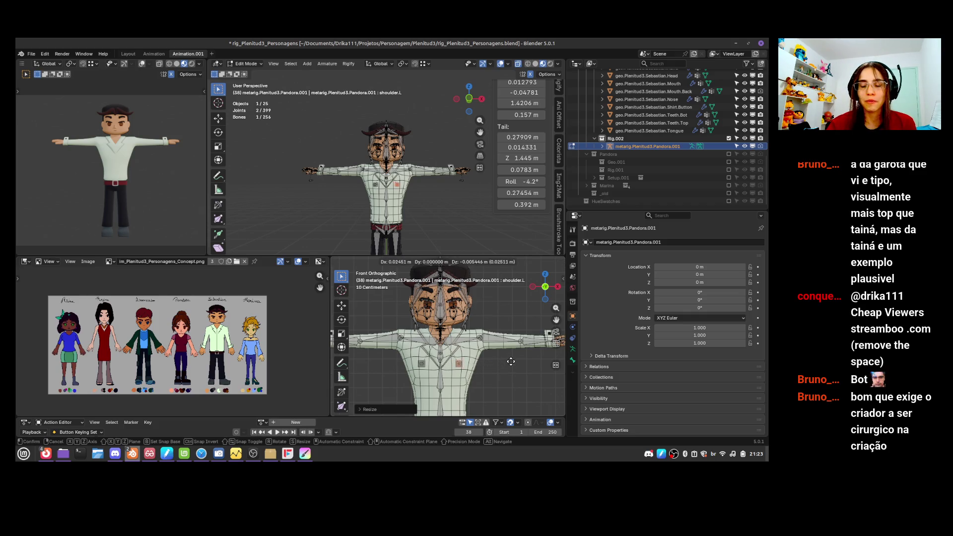
click(515, 361)
key(g)
click(507, 368)
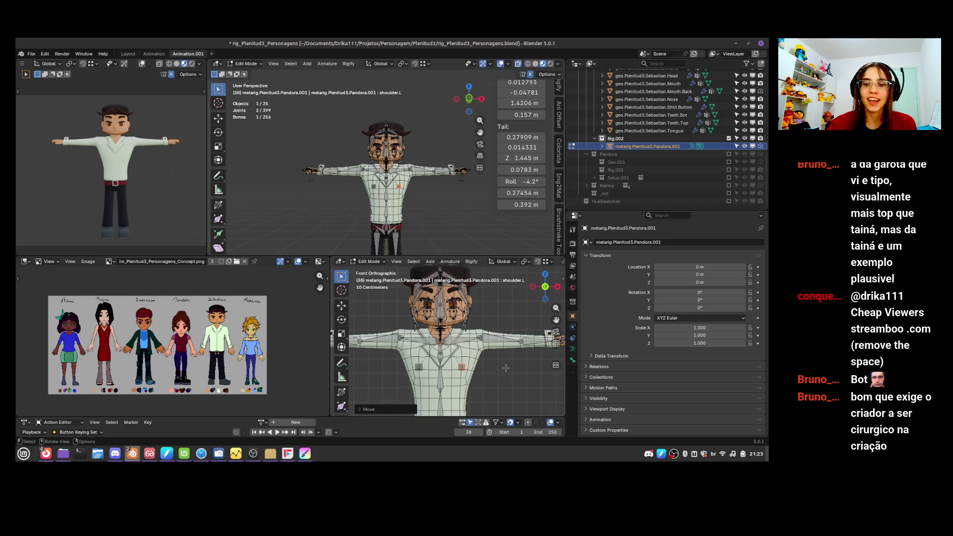
- Save the rig file with Ctrl+S
scroll(504, 348, down, 3)
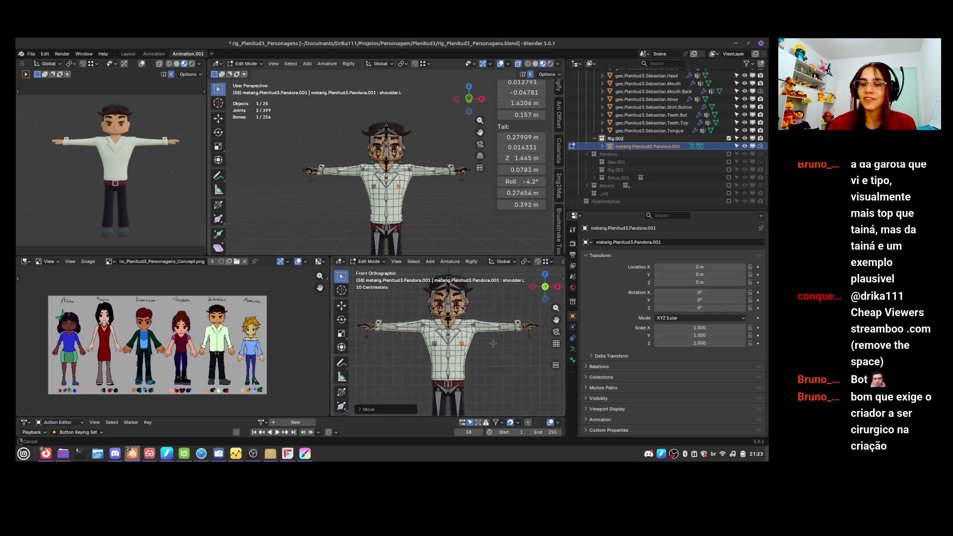
key(ctrl+s)
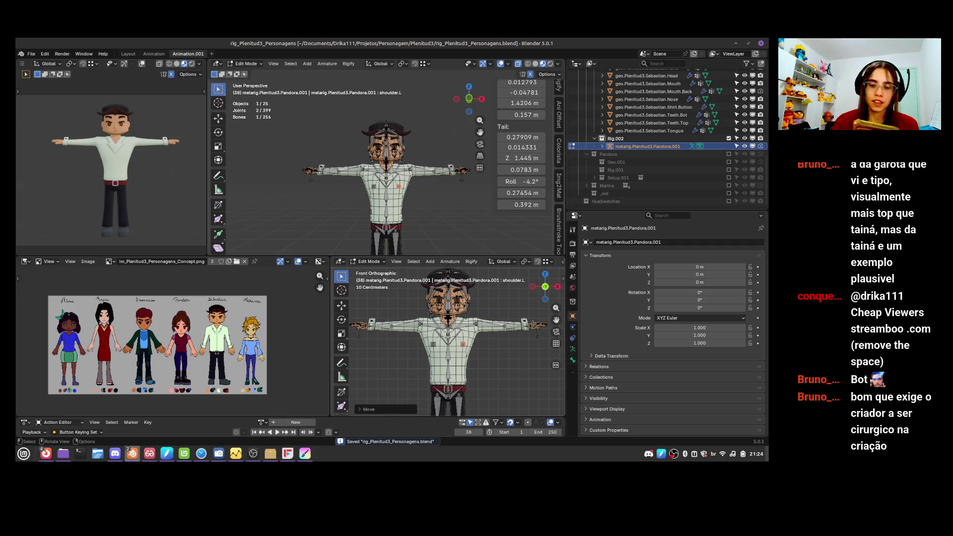
key(alt+Tab)
key(alt+Tab)
key(alt+Tab)
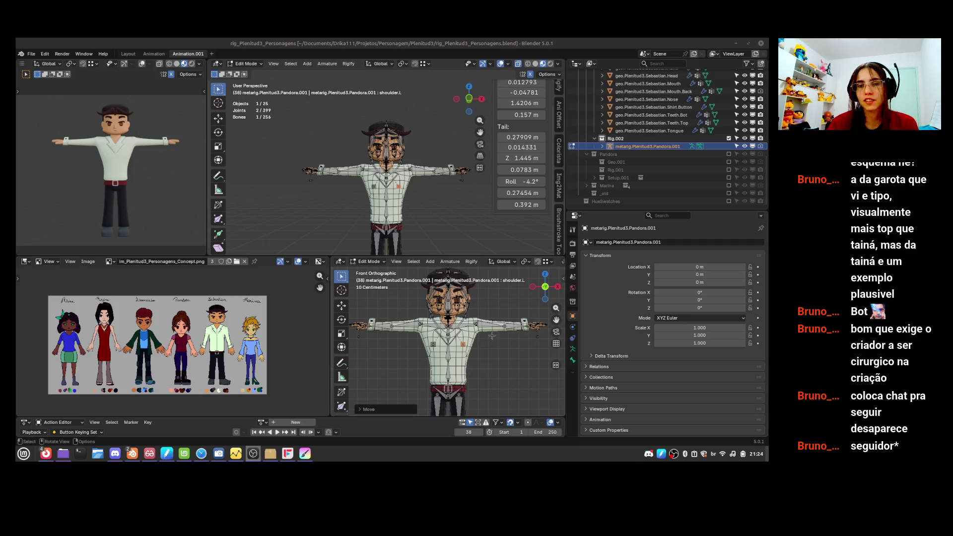
- Box-select the six hair bones behind the head in side view and delete them
key(b)
drag(456, 342, 485, 370)
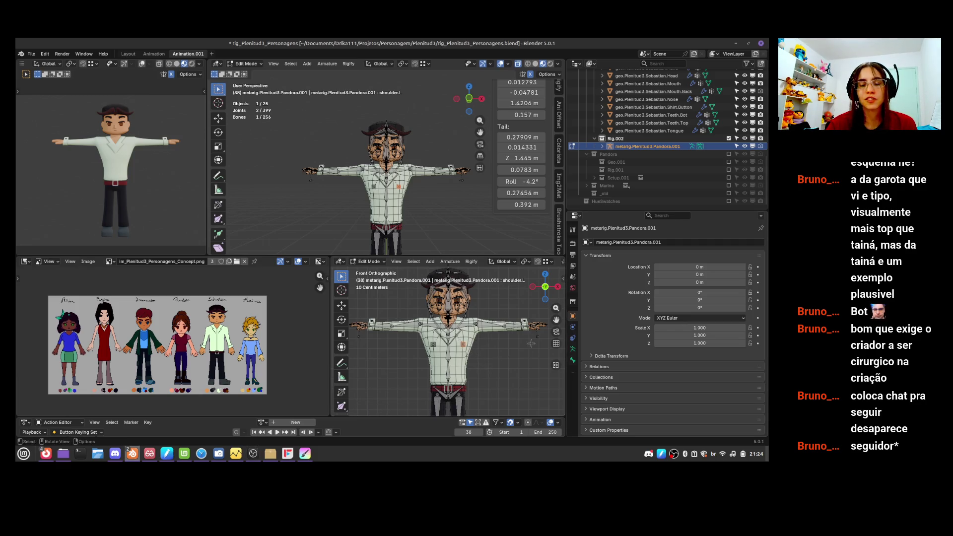
mouse_move(512, 372)
middle_down()
mouse_move(511, 397)
mouse_move(489, 362)
middle_up()
key(KP_3)
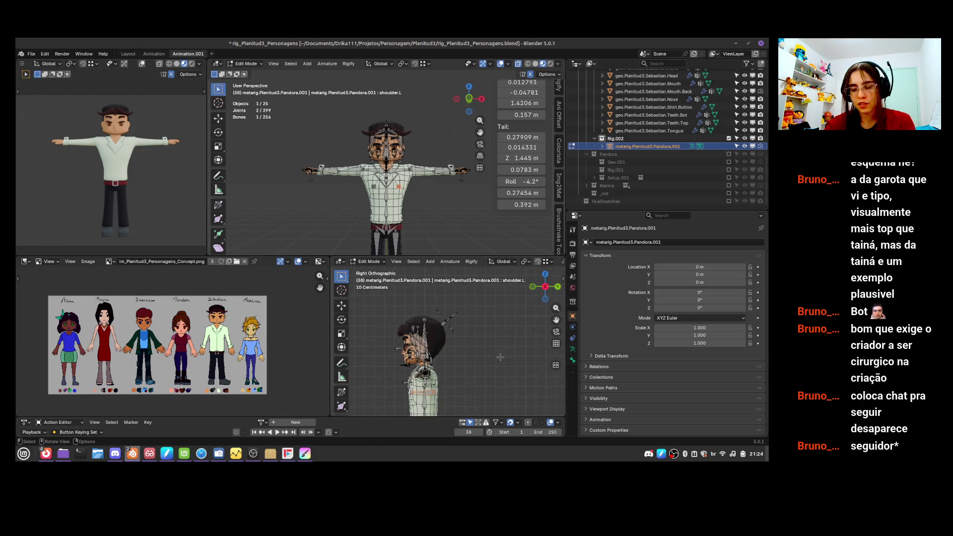
drag(434, 301, 467, 334)
scroll(470, 339, up, 4)
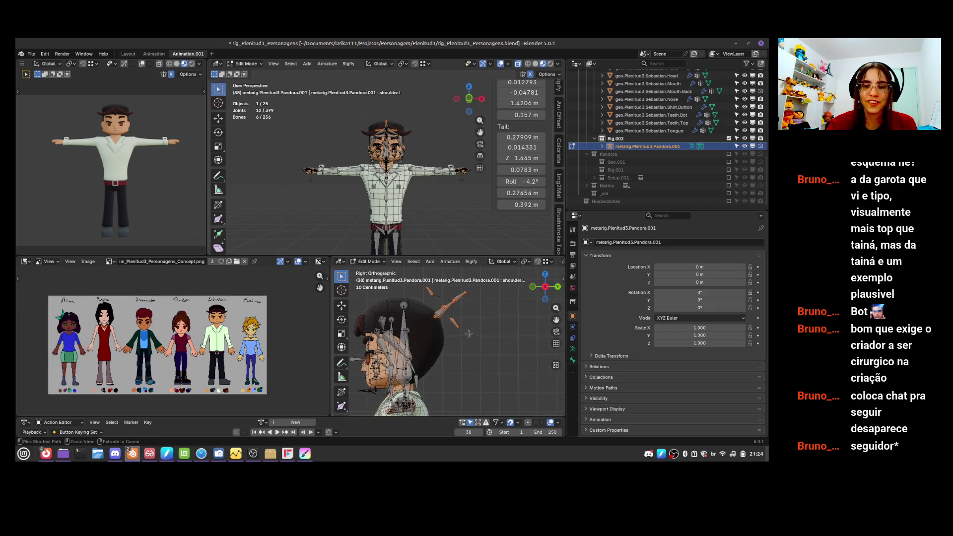
key(Delete)
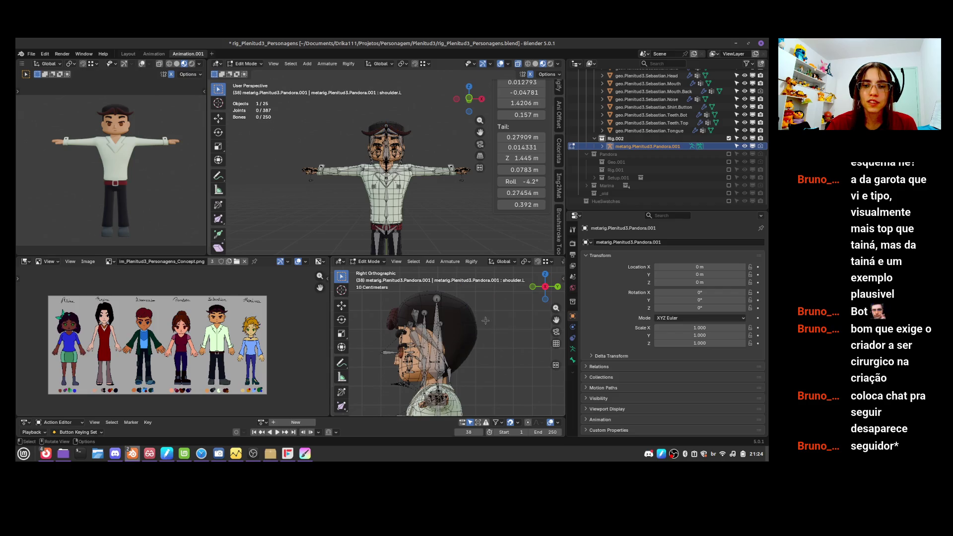
scroll(489, 327, down, 3)
- Raise the hair.Bot bone straight up along Z onto the head
mouse_move(387, 293)
mouse_down()
mouse_move(429, 348)
mouse_move(489, 369)
mouse_move(473, 359)
mouse_up()
mouse_move(494, 356)
middle_down()
mouse_move(422, 350)
mouse_move(475, 351)
middle_up()
shift+click(416, 350)
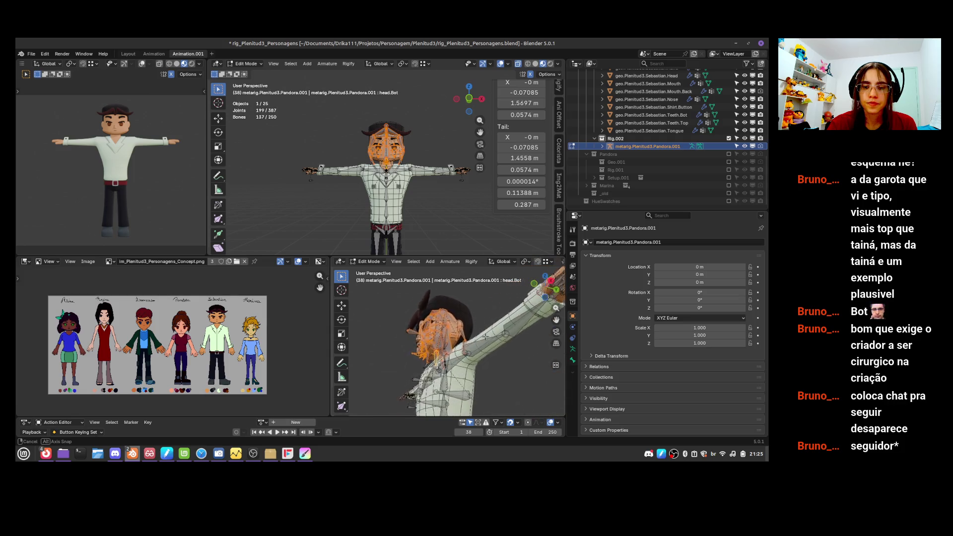
scroll(474, 351, up, 8)
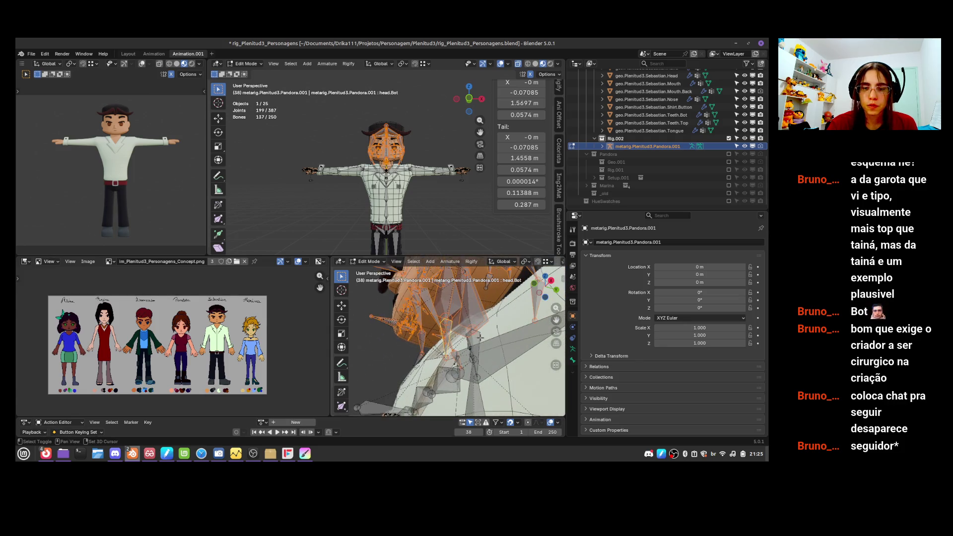
shift+click(477, 355)
middle_drag(476, 355, 467, 369)
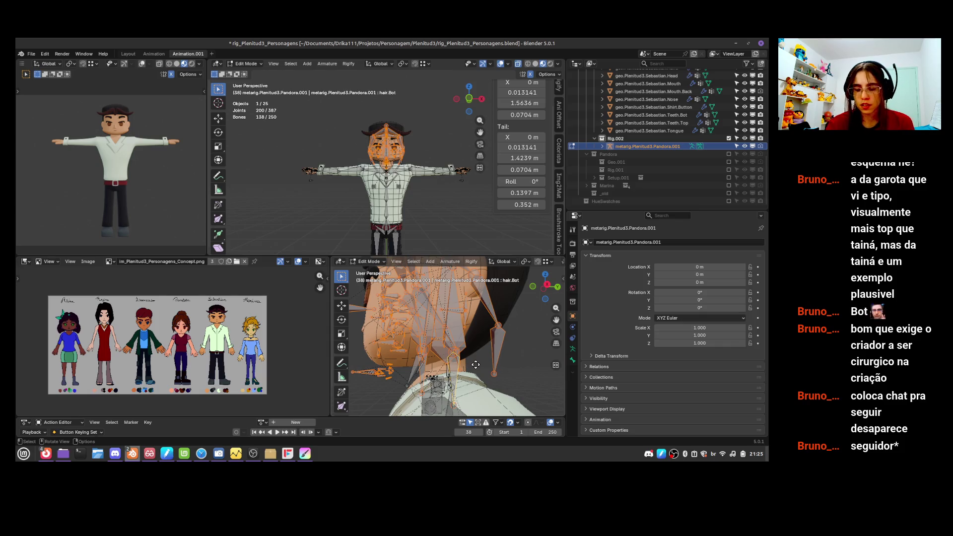
key(g)
key(z)
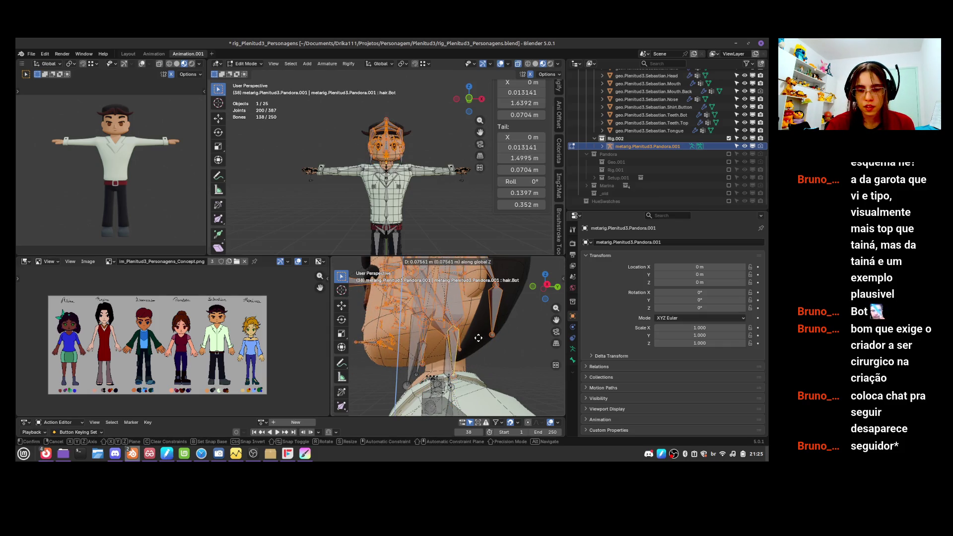
click(478, 339)
mouse_move(479, 354)
middle_down()
mouse_move(461, 379)
mouse_move(497, 386)
mouse_move(451, 367)
mouse_move(455, 382)
middle_up()
- Pick out the collar.001 bone among the neck bones and delete it
click(461, 378)
click(461, 379)
click(451, 368)
click(450, 368)
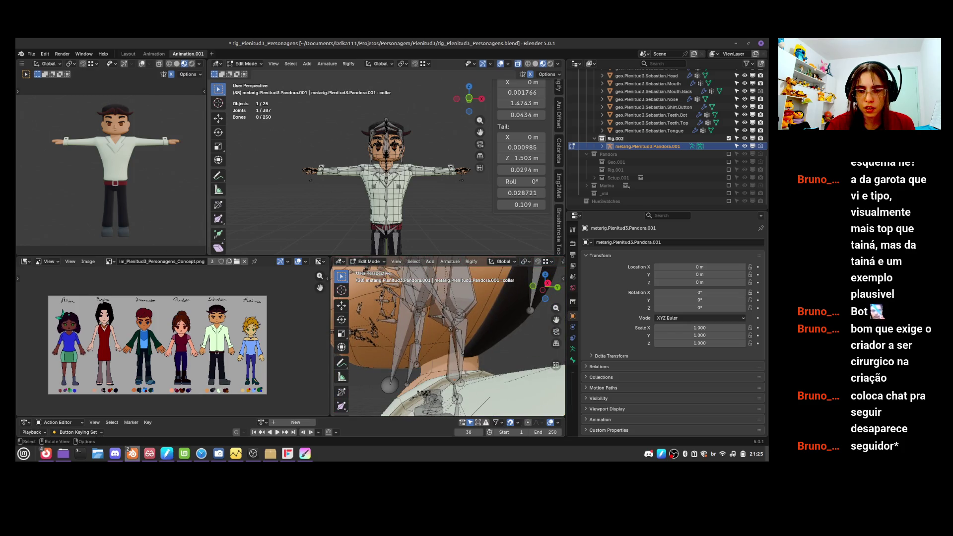
click(455, 383)
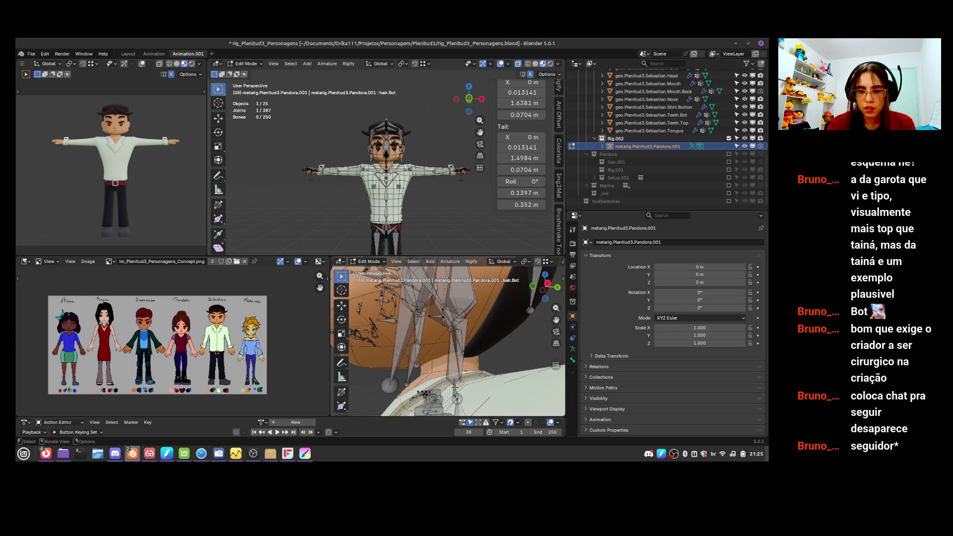
click(458, 399)
click(455, 398)
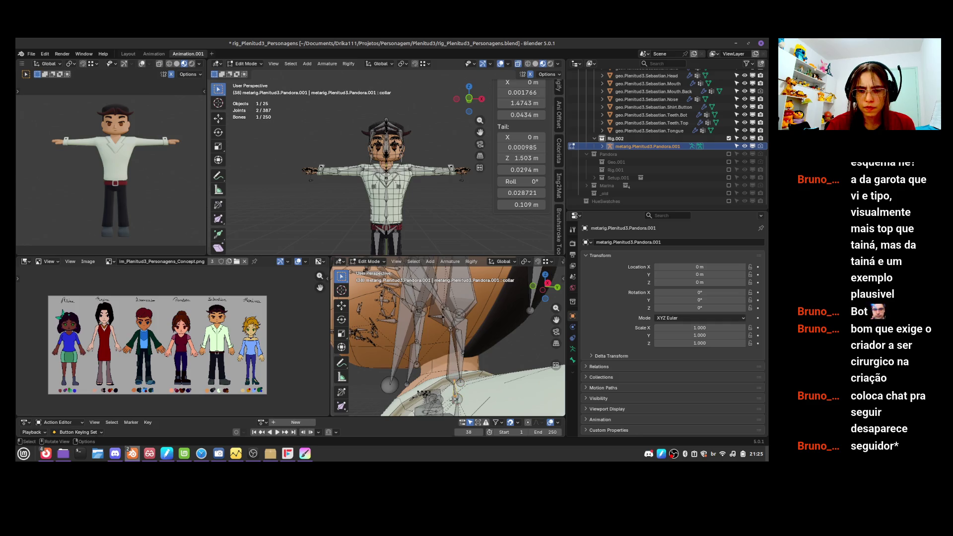
key(alt+a)
scroll(461, 390, up, 3)
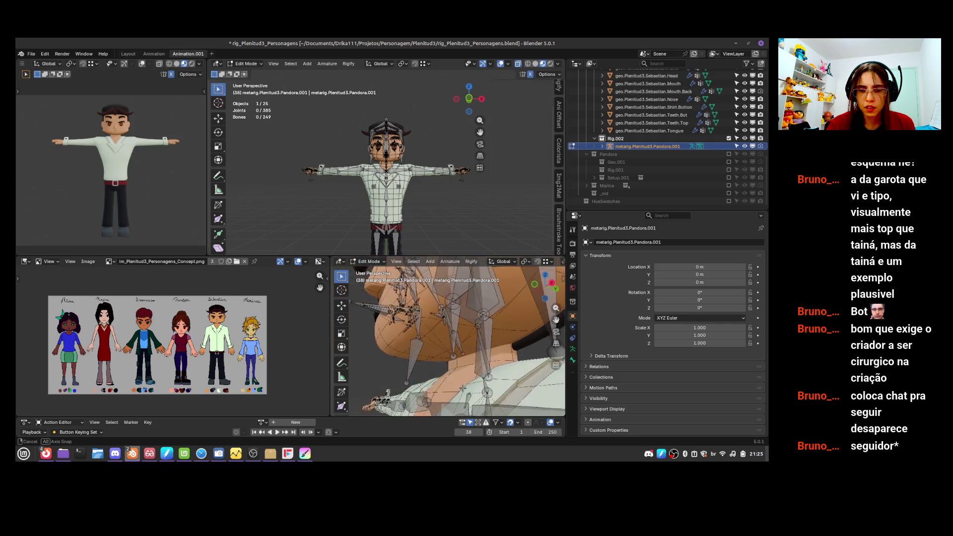
click(469, 396)
key(x)
click(469, 396)
- Select the connected hair.002.Int.L bone chain and delete it
mouse_move(469, 396)
middle_down()
mouse_move(566, 392)
mouse_move(530, 393)
middle_up()
key(KP_1)
mouse_move(499, 359)
middle_down()
mouse_move(462, 369)
mouse_move(548, 355)
middle_up()
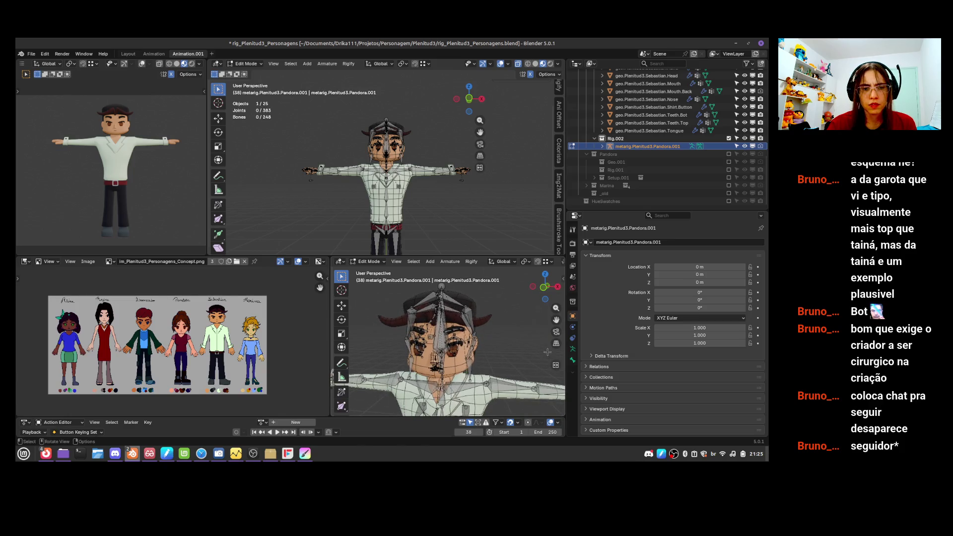
click(455, 300)
ctrl+click(467, 309)
key(Delete)
- Delete the linked hair.001.Int bone chain, then recentre the character in front view
mouse_move(477, 351)
middle_down()
mouse_move(496, 349)
mouse_move(439, 351)
mouse_move(426, 318)
middle_up()
click(424, 313)
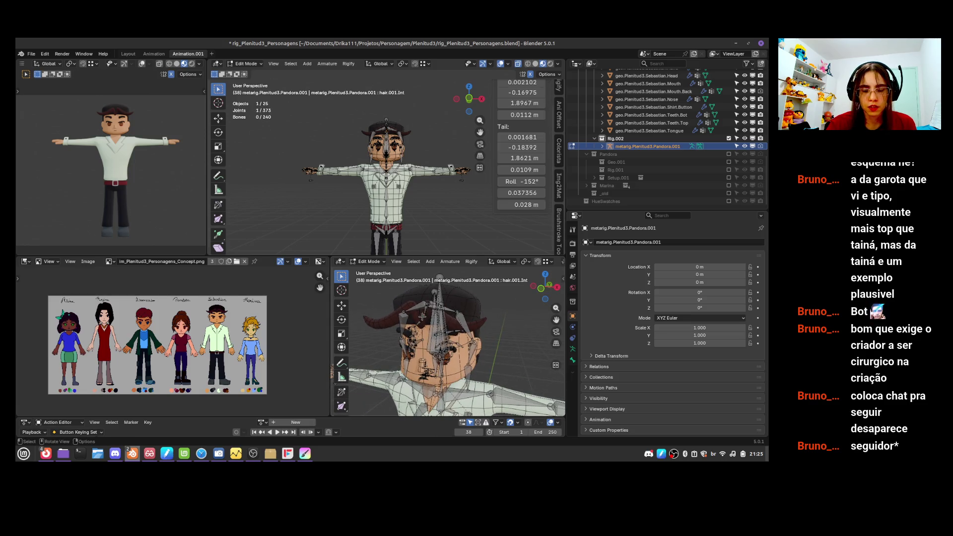
key(ctrl+l)
key(x)
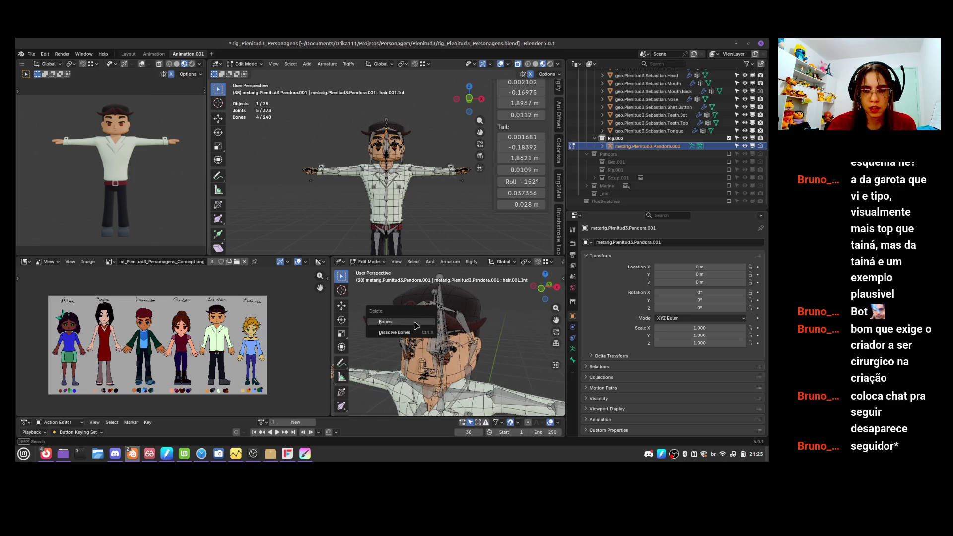
click(417, 324)
mouse_move(416, 324)
middle_down()
mouse_move(527, 322)
mouse_move(461, 336)
middle_up()
key(KP_1)
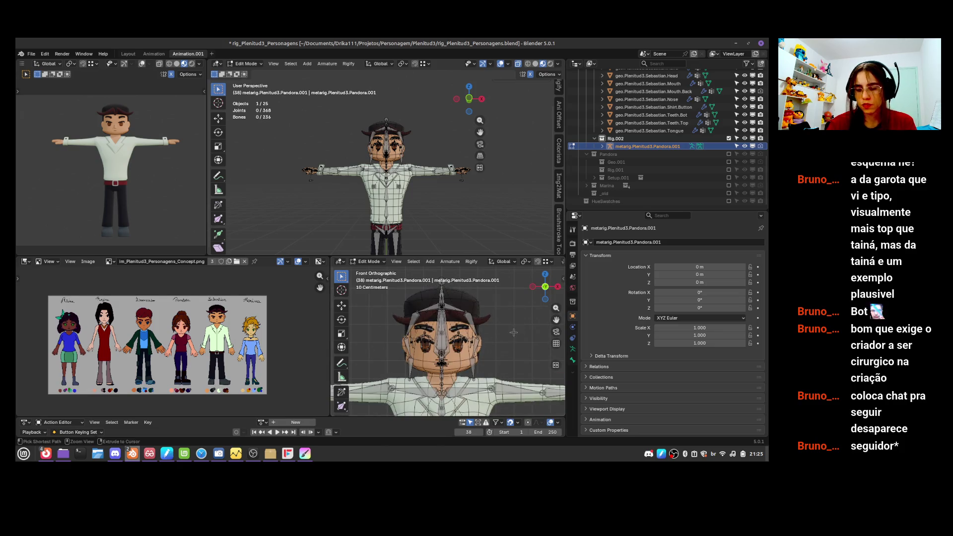
scroll(507, 348, down, 4)
shift+middle_drag(506, 367, 513, 325)
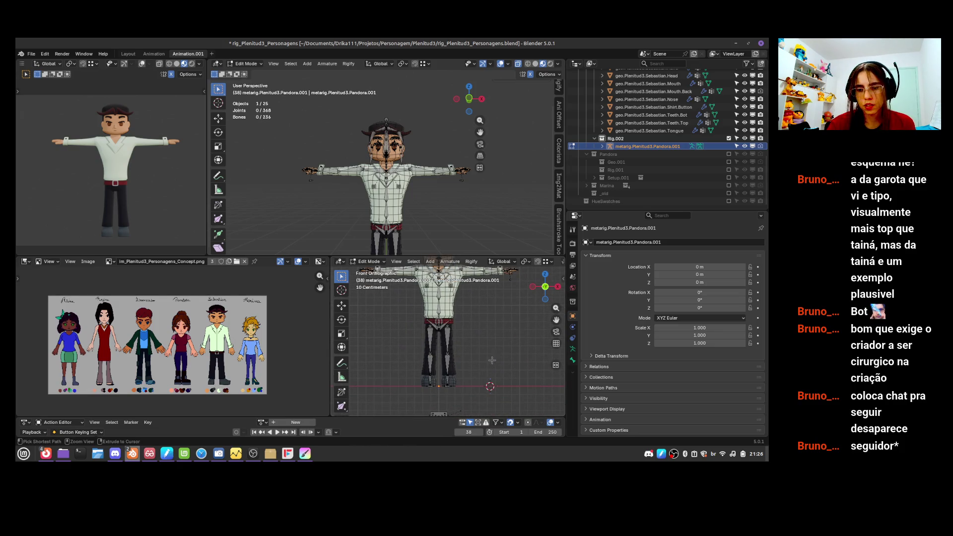
- Save the rig file and return the metarig to object mode
key(ctrl+s)
scroll(500, 373, up, 4)
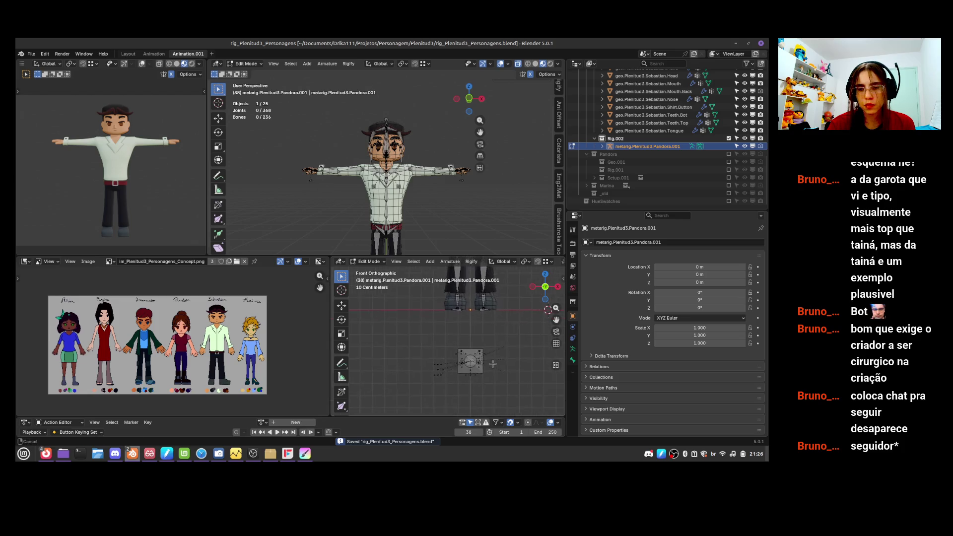
key(Tab)
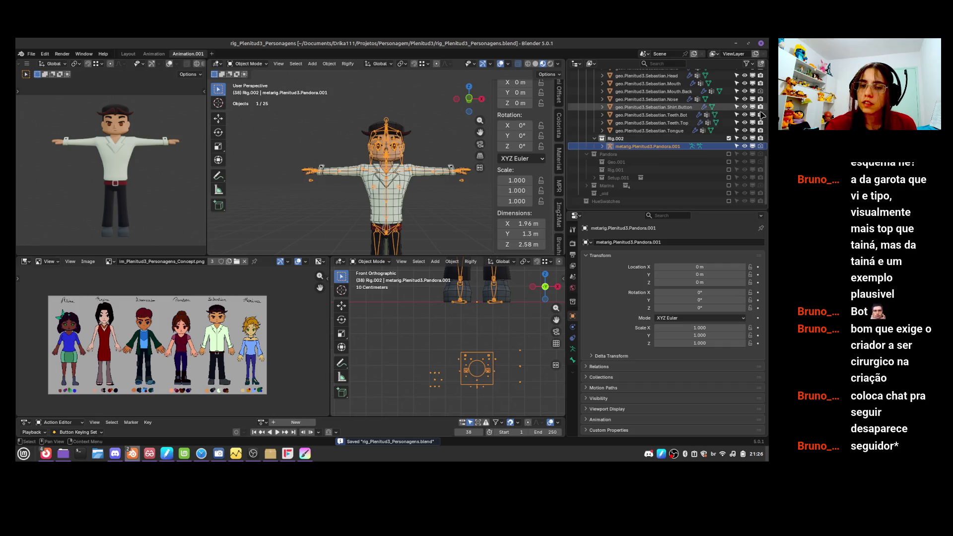
drag(766, 164, 765, 111)
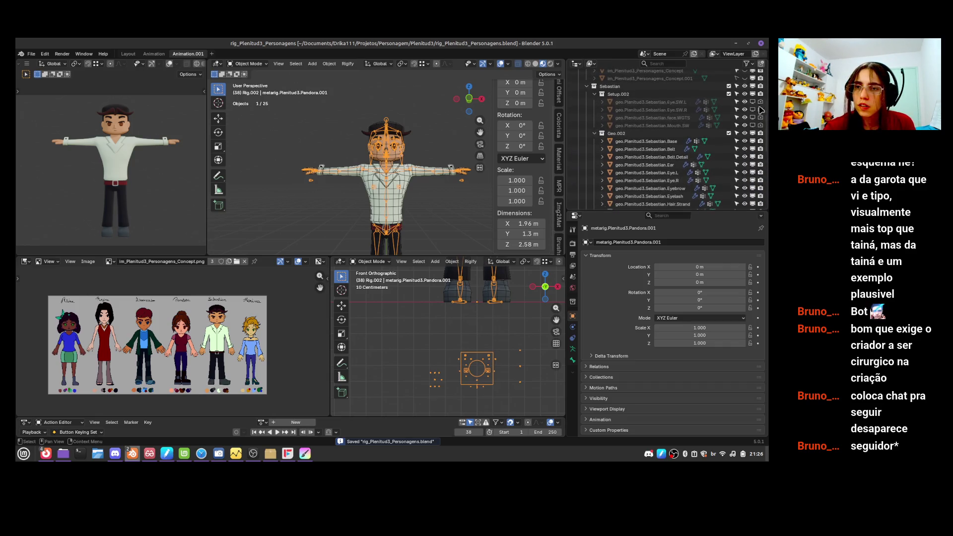
- Keep Mouth.SW hidden, show the face.WGTS widget, and reselect the metarig
click(753, 126)
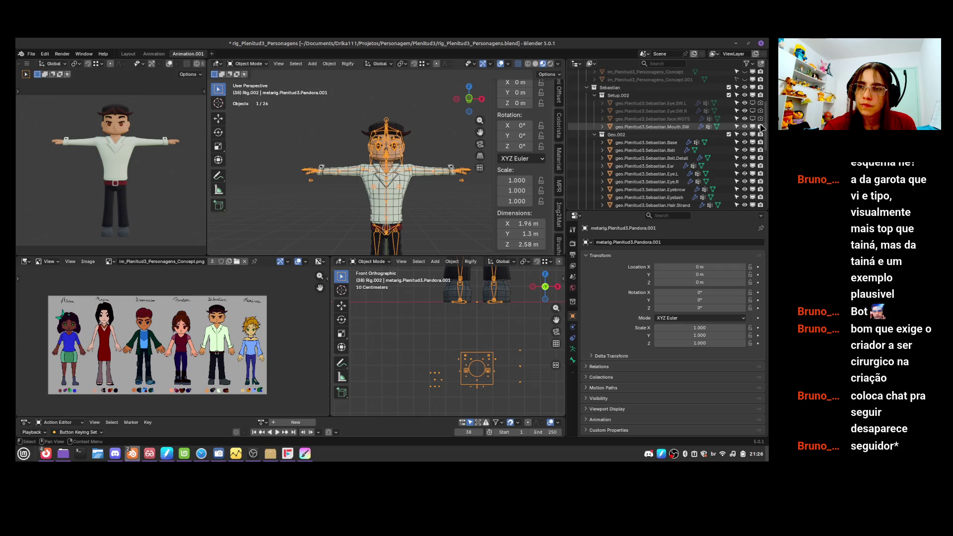
click(753, 127)
click(753, 118)
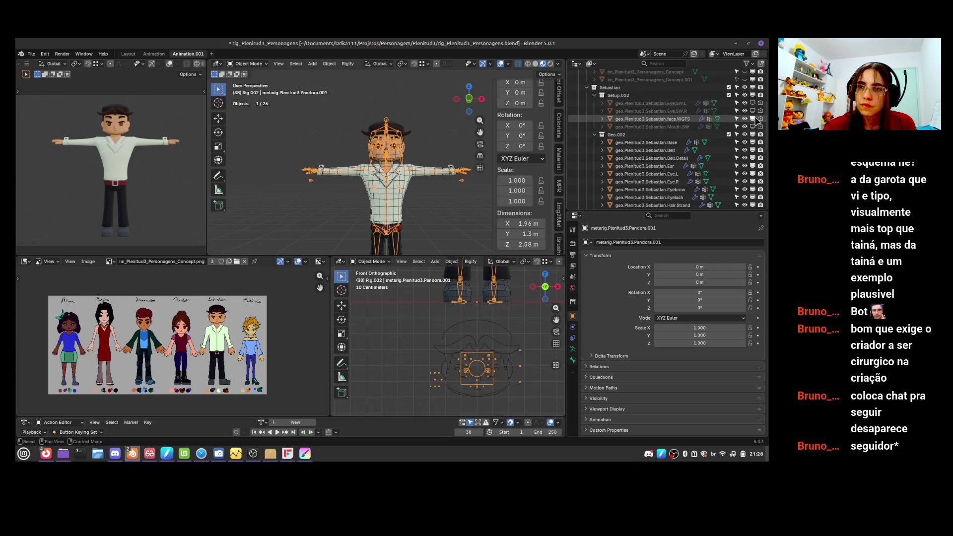
scroll(509, 394, up, 2)
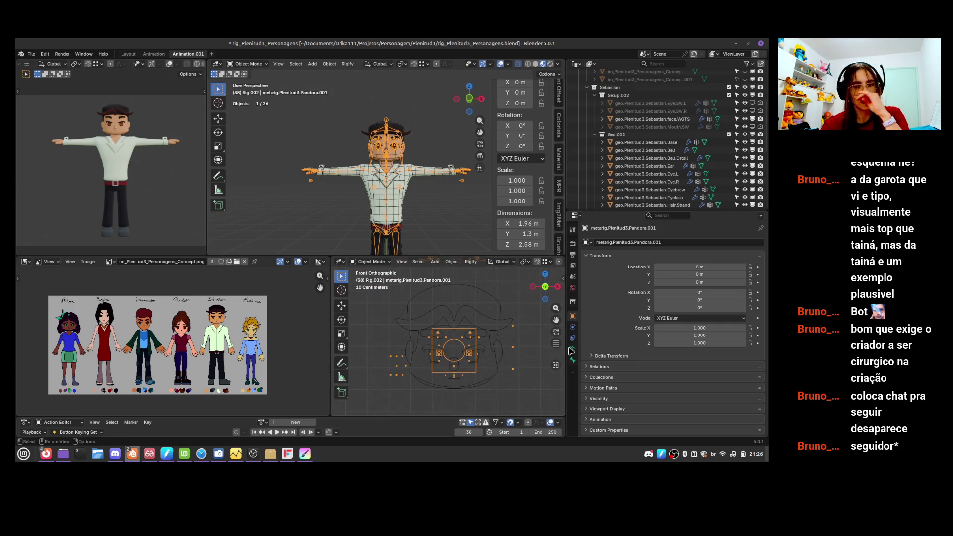
click(489, 327)
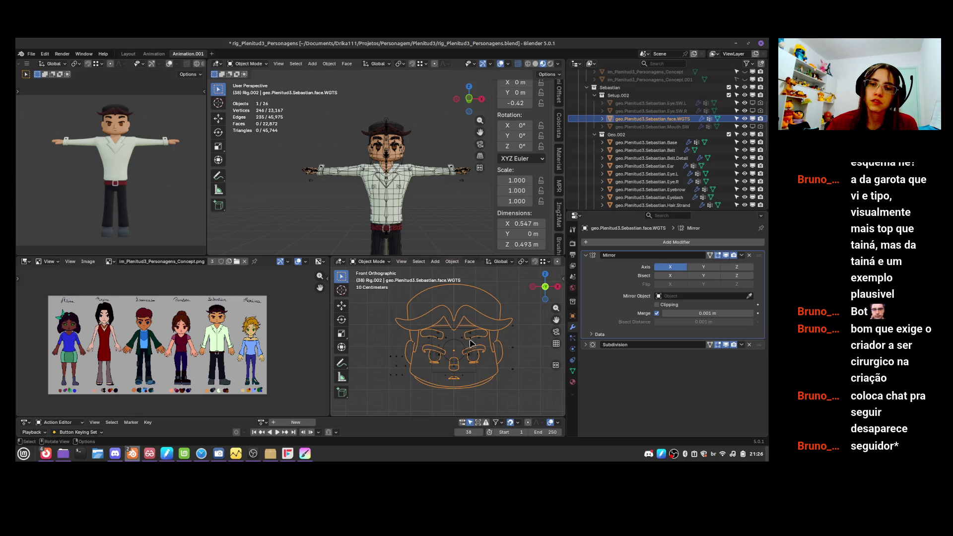
click(479, 344)
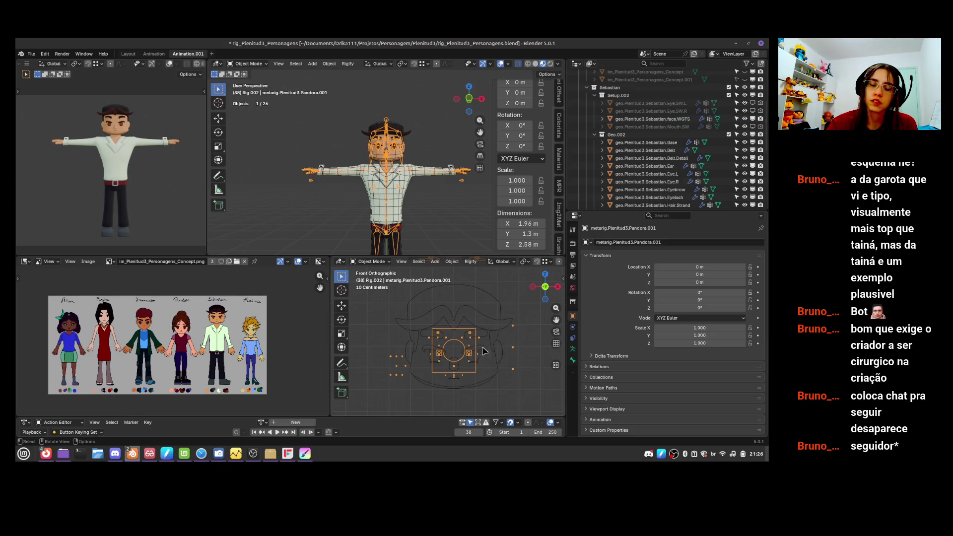
ctrl+middle_drag(501, 350, 490, 402)
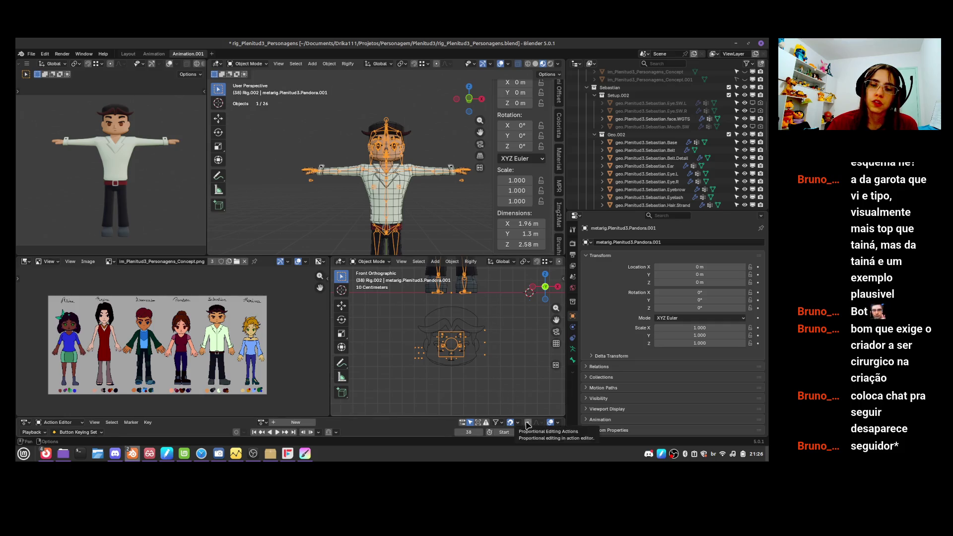
- Save rig_Plenitud3_Personagens.blend again
shift+scroll(494, 346, up, 6)
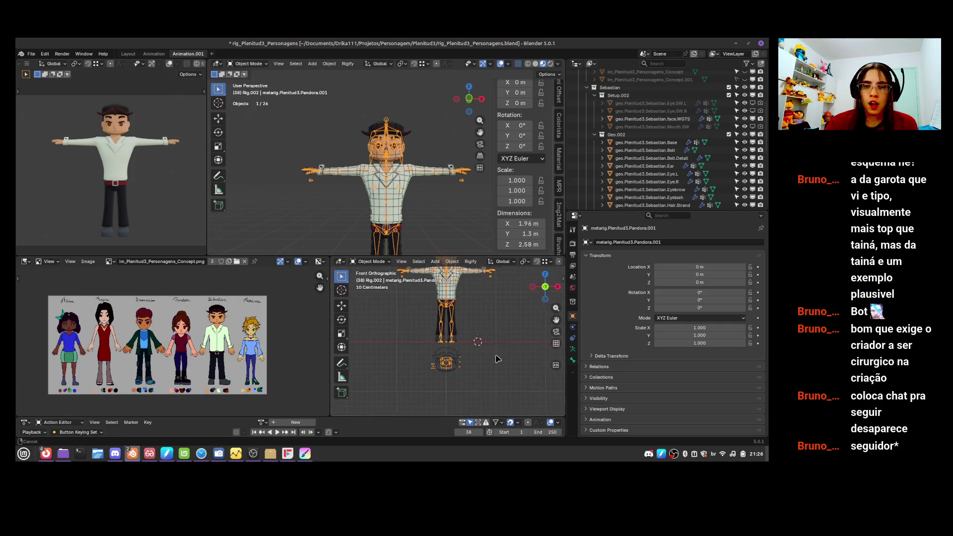
key(ctrl+s)
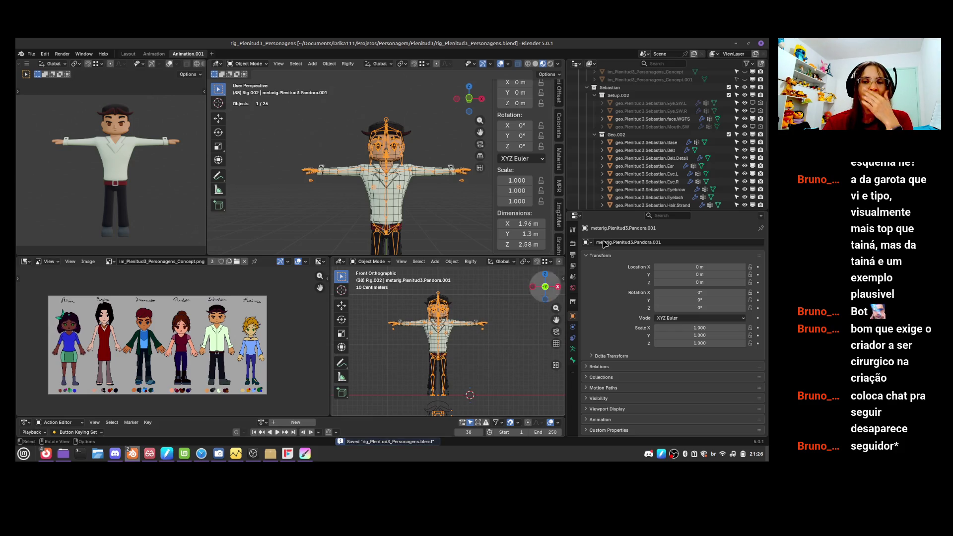
scroll(666, 183, down, 6)
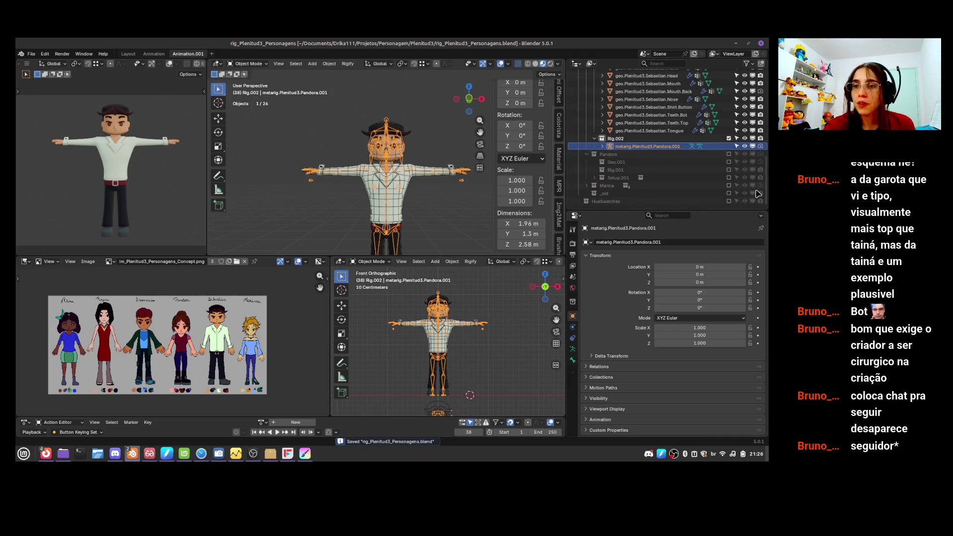
- Rename the metarig copy from Pandora.001 to metarig.Plenitud3.Sebastian
double_click(664, 147)
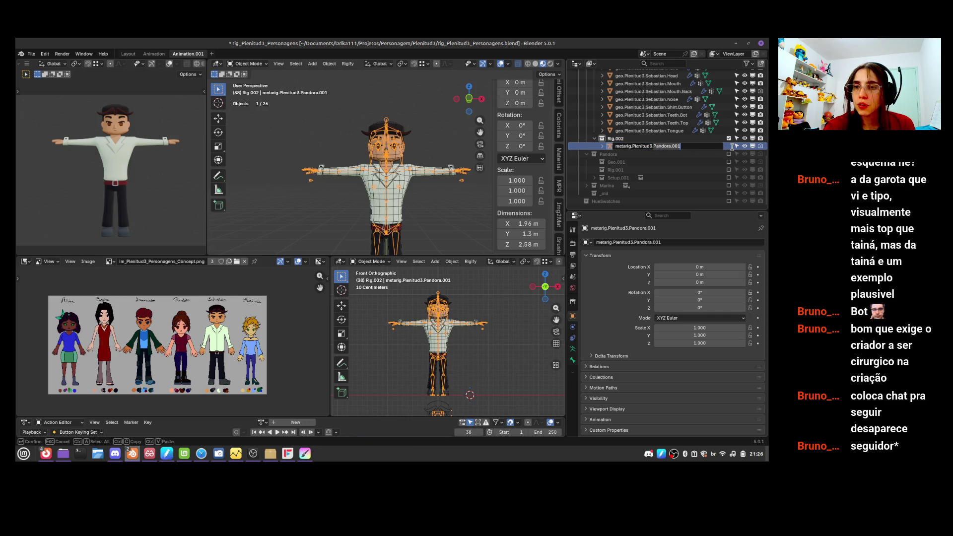
key(BackSpace)
key(BackSpace)
key(BackSpace)
text(Seb)
key(Return)
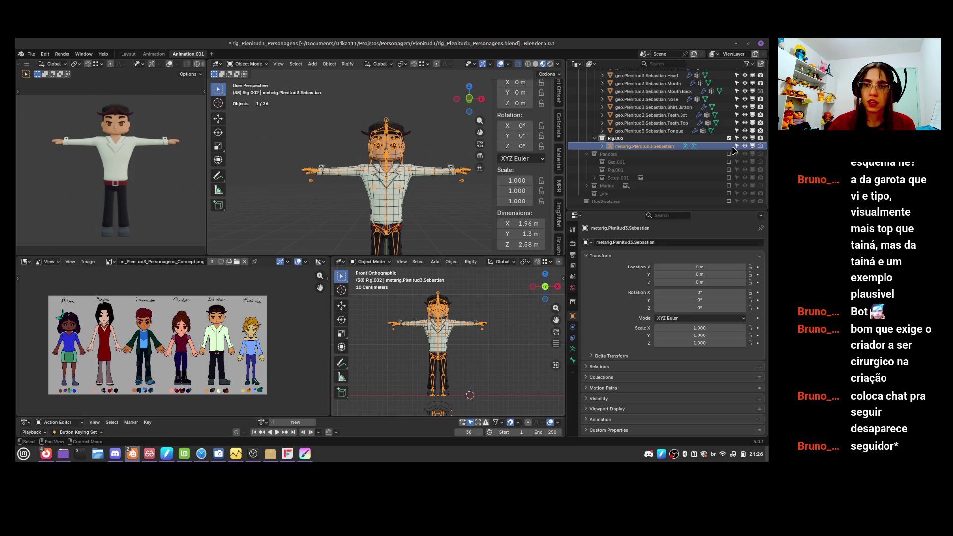
- Clear the Rigify Target Rig, Rig UI Script and Widgets Collection fields
click(573, 349)
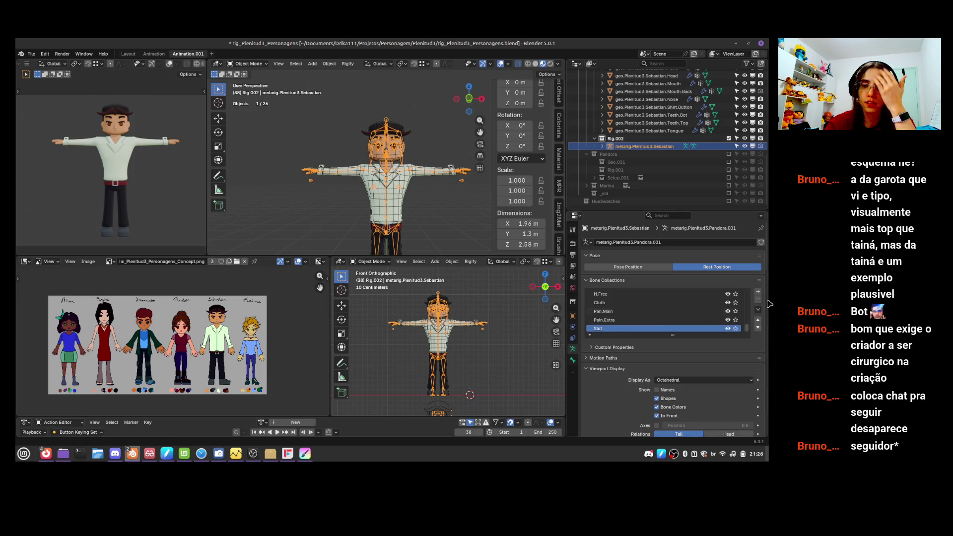
scroll(769, 273, down, 1)
scroll(769, 273, down, 10)
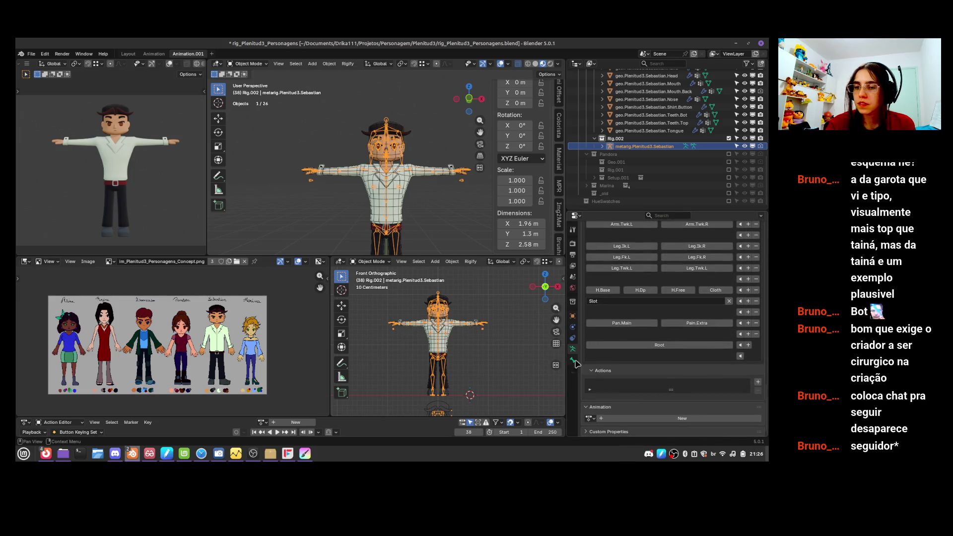
ctrl+scroll(704, 341, down, 1)
ctrl+scroll(683, 325, up, 1)
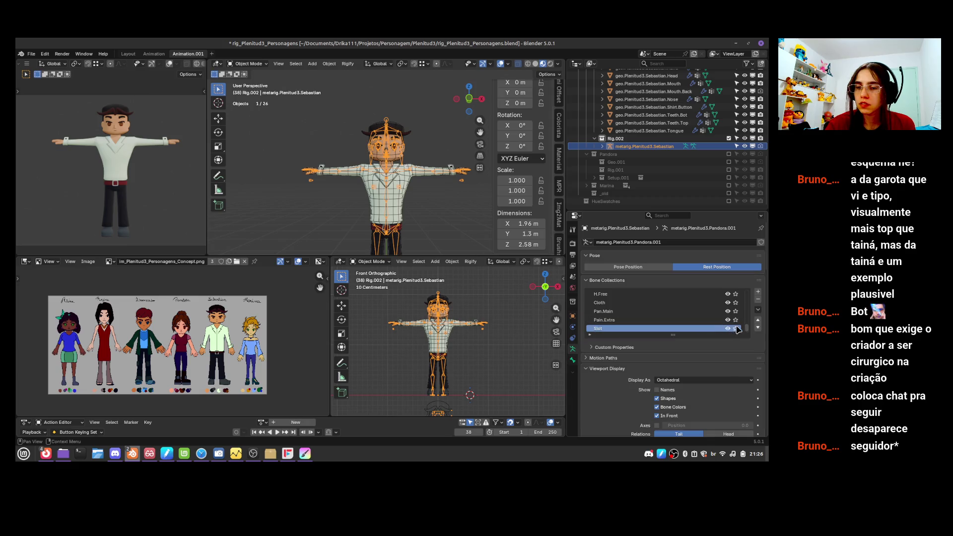
scroll(765, 313, down, 8)
scroll(764, 302, down, 2)
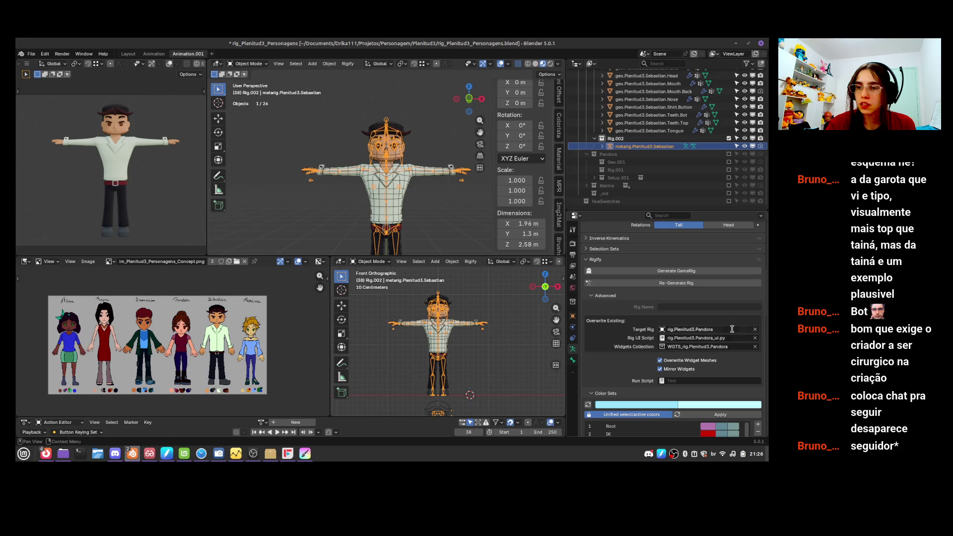
click(755, 329)
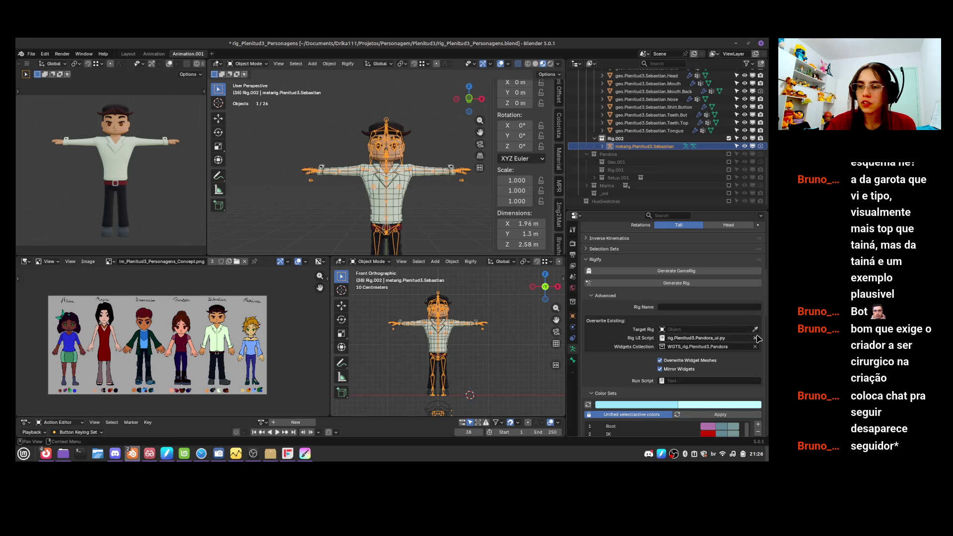
click(755, 338)
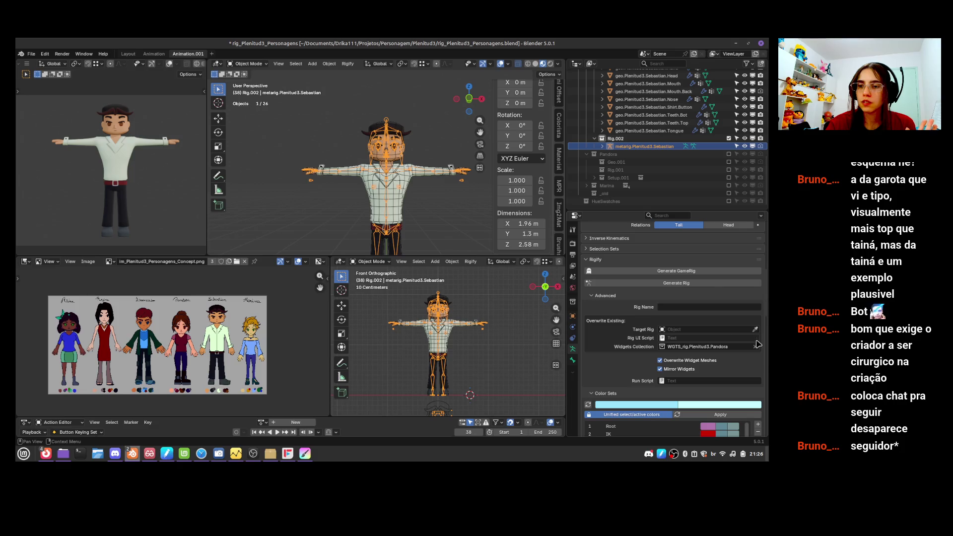
click(755, 347)
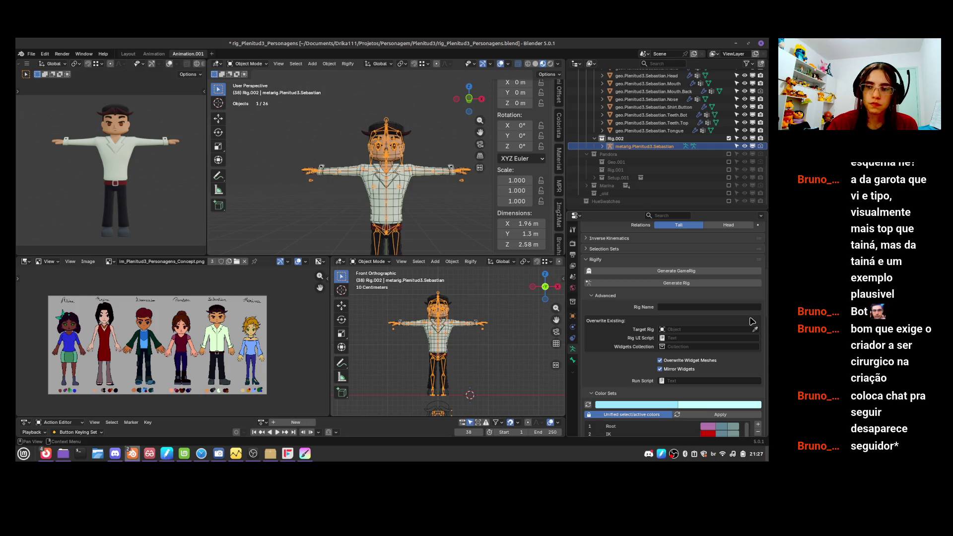
click(520, 363)
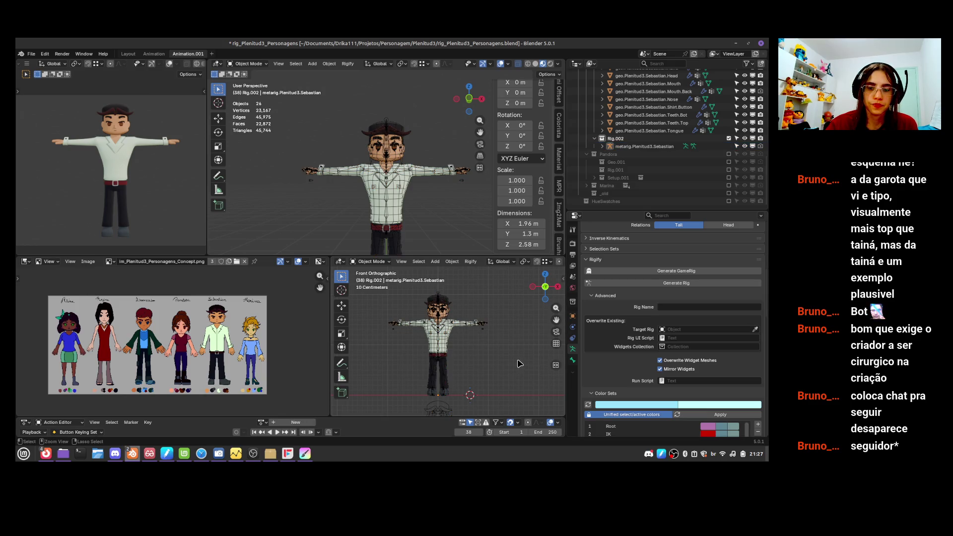
- Save rig_Plenitud3_Personagens.blend with the renamed Sebastian metarig
key(ctrl+s)
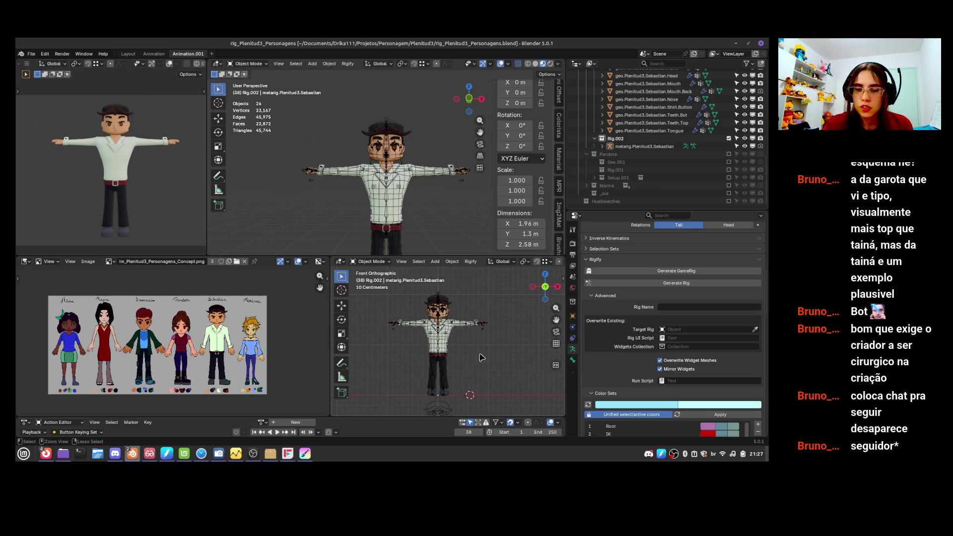
scroll(489, 348, up, 6)
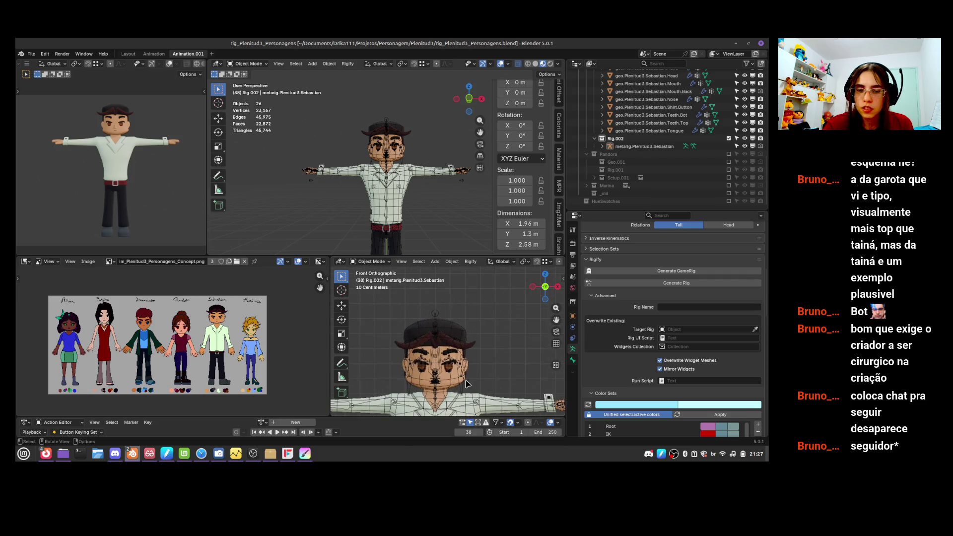
- Put the metarig in edit mode and reposition the hair.001.Int.R bone
click(466, 387)
click(466, 388)
key(Tab)
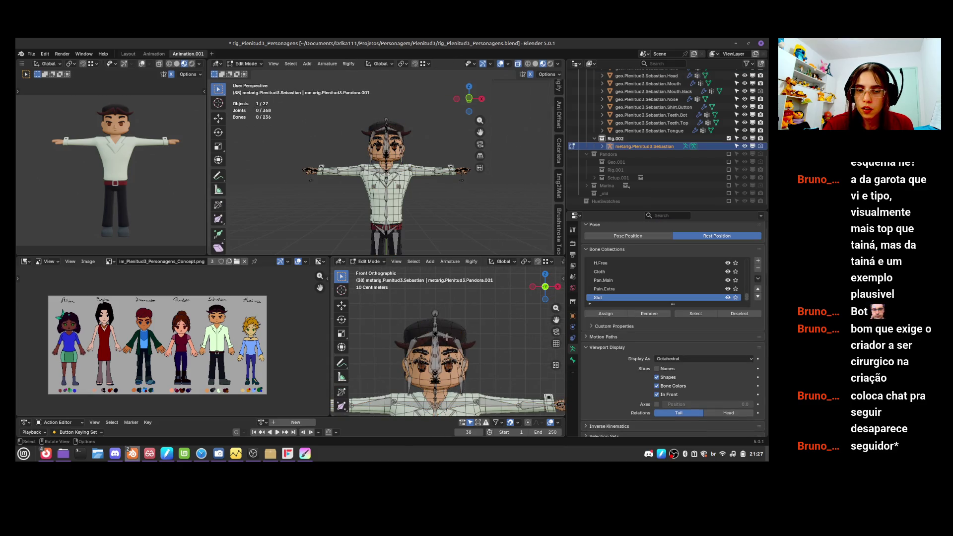
click(439, 332)
scroll(440, 339, up, 5)
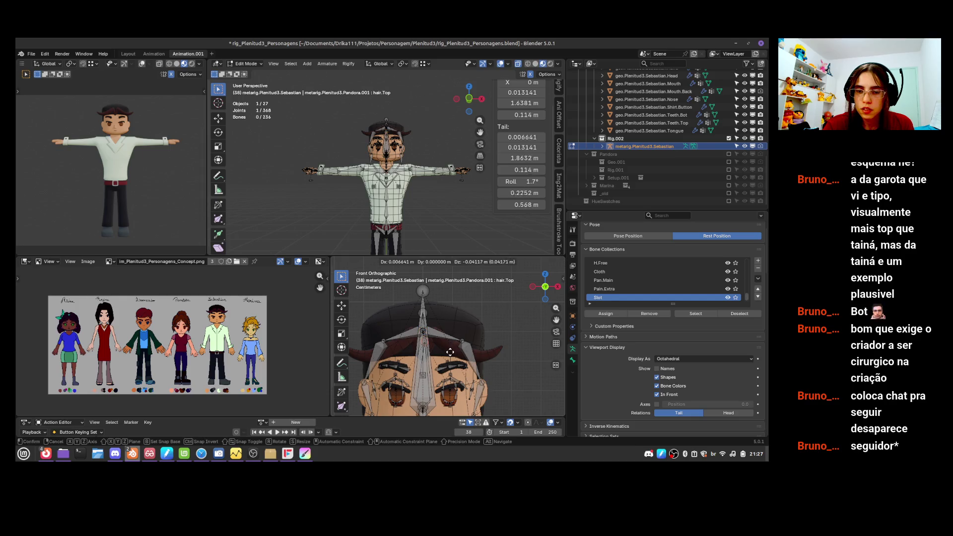
click(438, 341)
key(g)
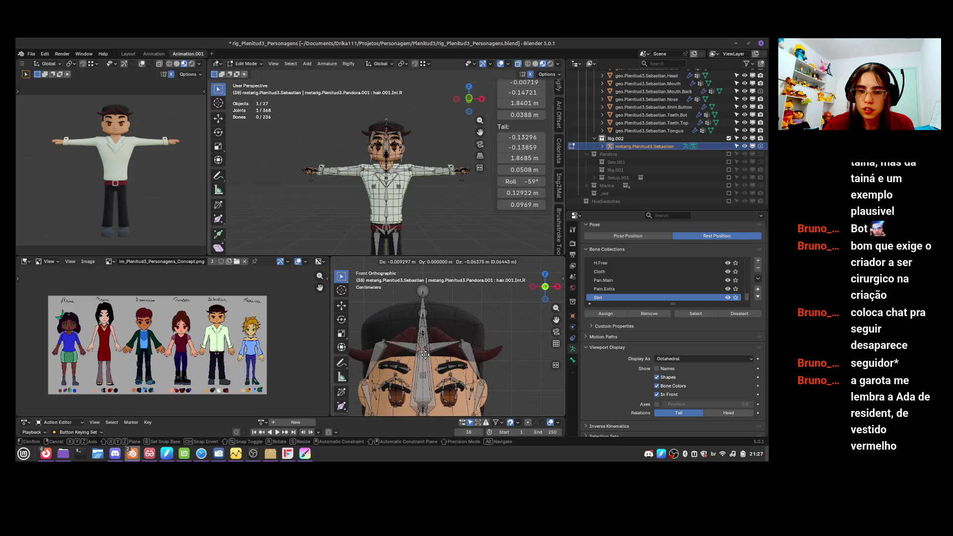
click(456, 342)
- Move hair.001.Int.L, Mid.L and Ext.L onto the left side of the hair
click(459, 343)
key(g)
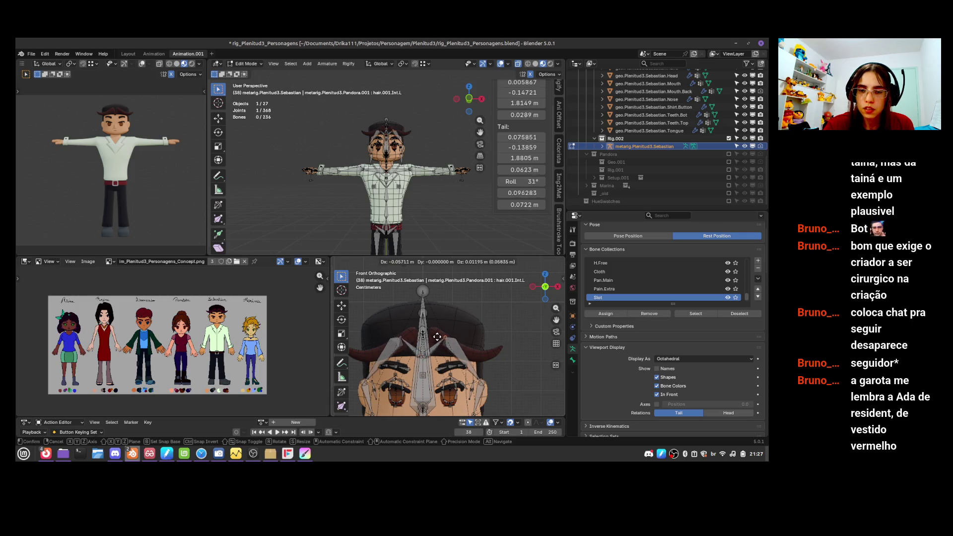
click(431, 332)
shift+scroll(432, 332, down, 2)
click(481, 355)
key(g)
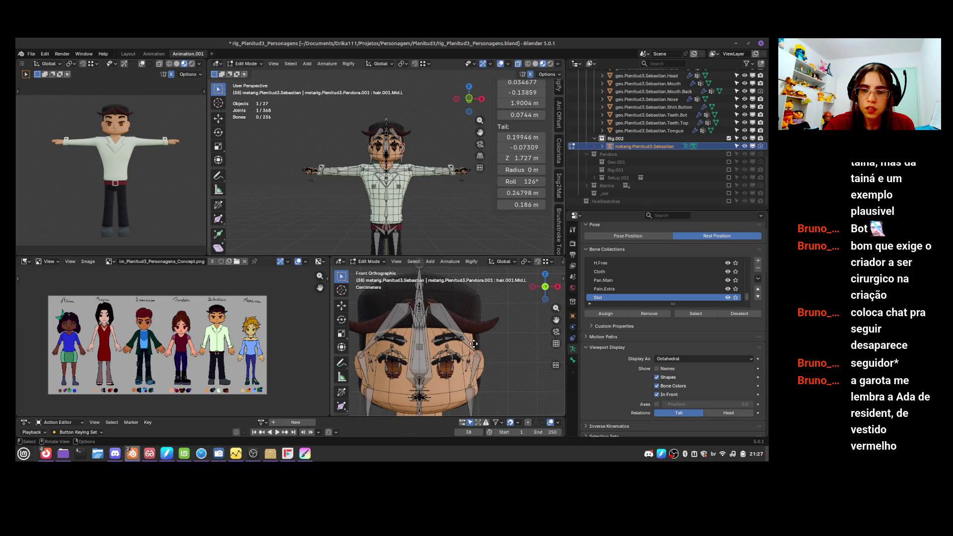
click(459, 357)
click(469, 391)
key(g)
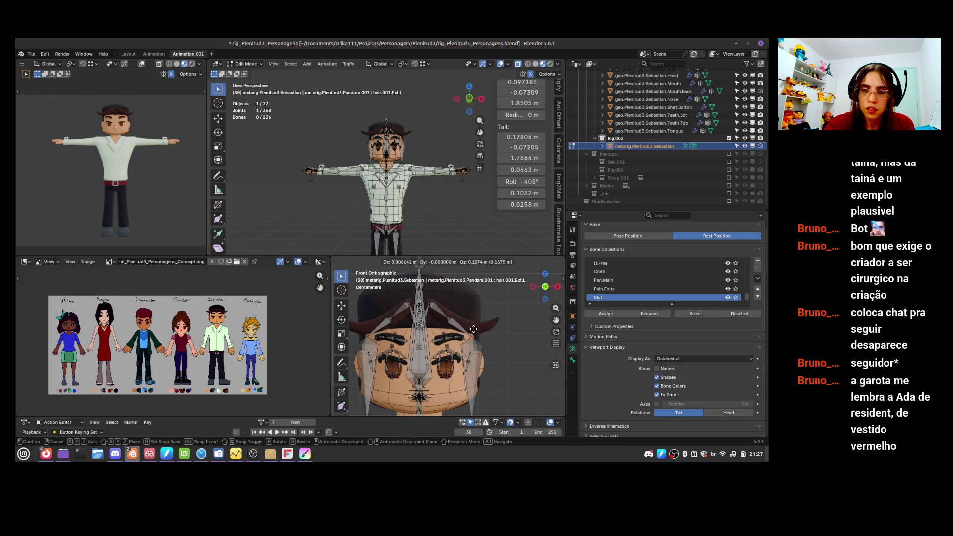
click(471, 322)
- Refine hair.001.Ext.L and hair.001.Tip.L positions so they follow the hair
shift+scroll(471, 322, down, 2)
click(489, 318)
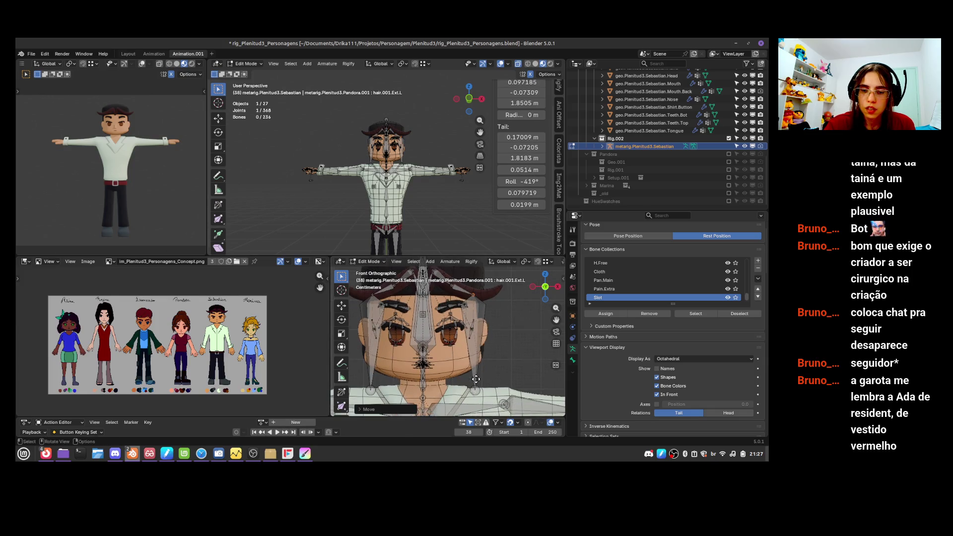
key(g)
click(500, 287)
shift+scroll(497, 298, up, 2)
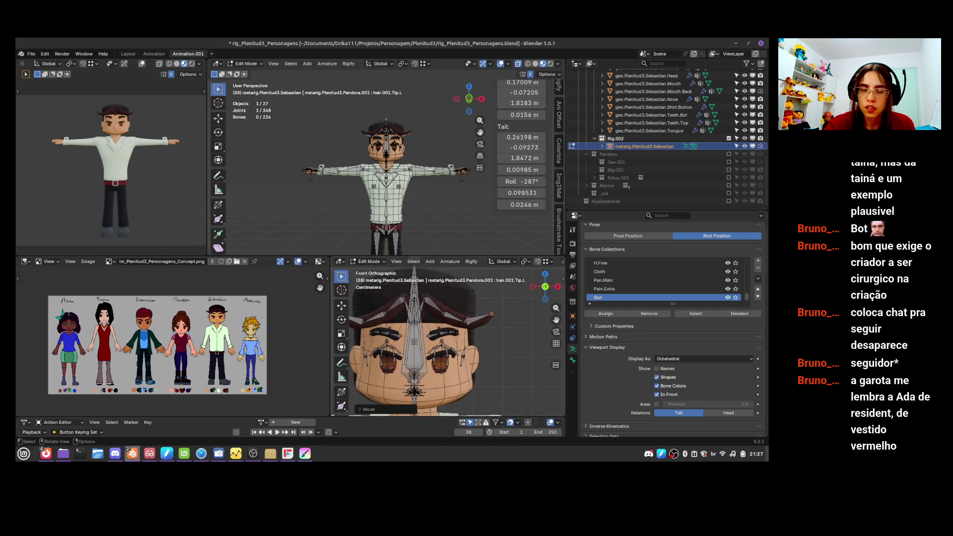
click(475, 327)
key(g)
click(476, 326)
click(492, 315)
key(g)
click(489, 318)
click(476, 323)
key(g)
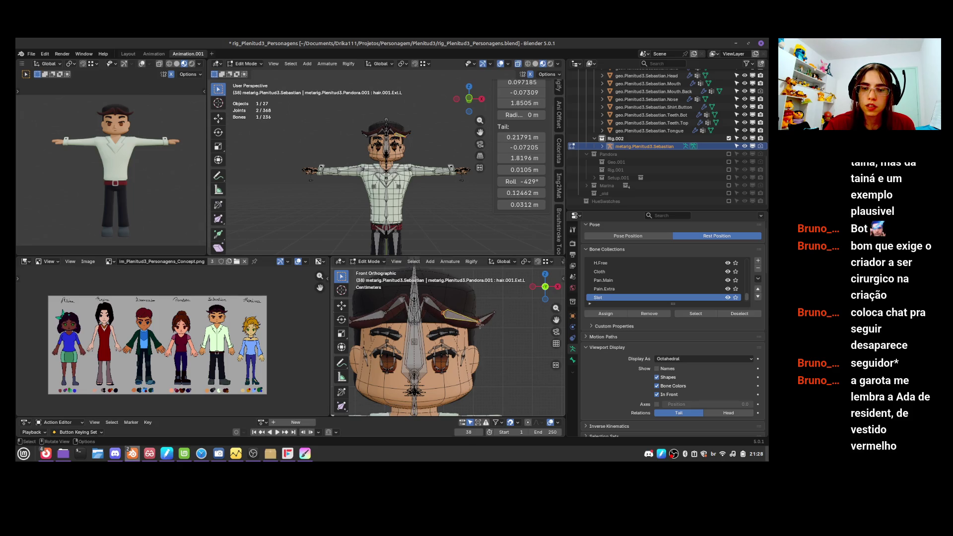
click(474, 324)
click(493, 313)
key(g)
click(495, 314)
- In Top view, shift hair.001.Int.L along global Y to match the hair
click(445, 313)
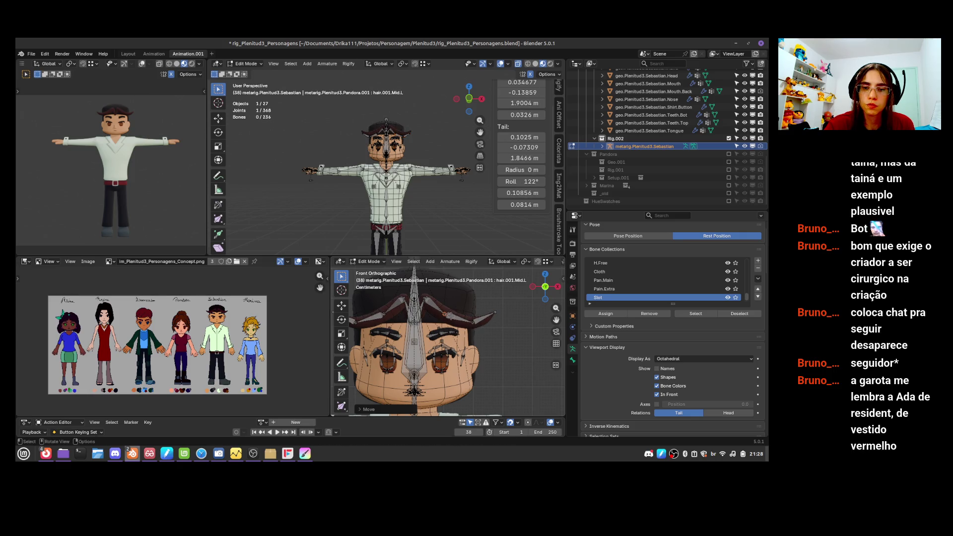
key(KP_7)
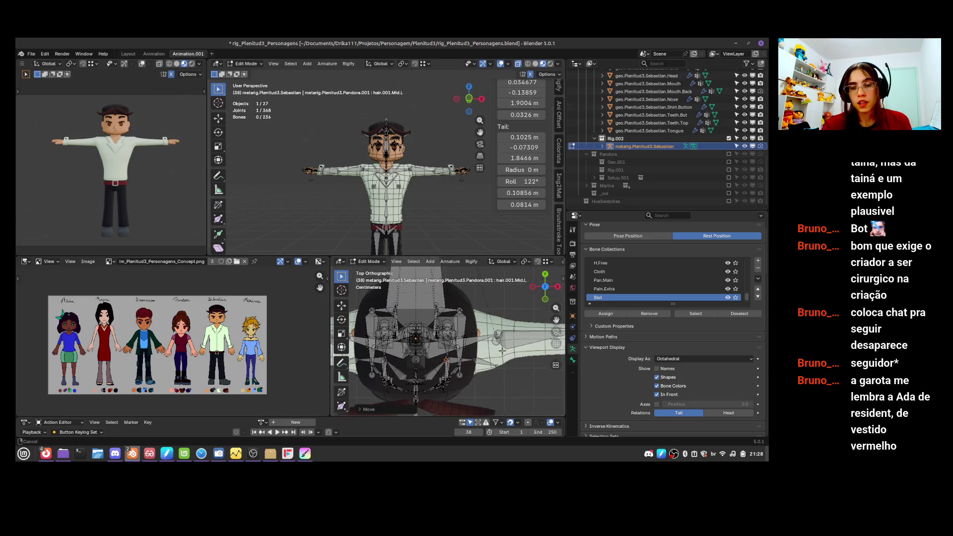
click(449, 353)
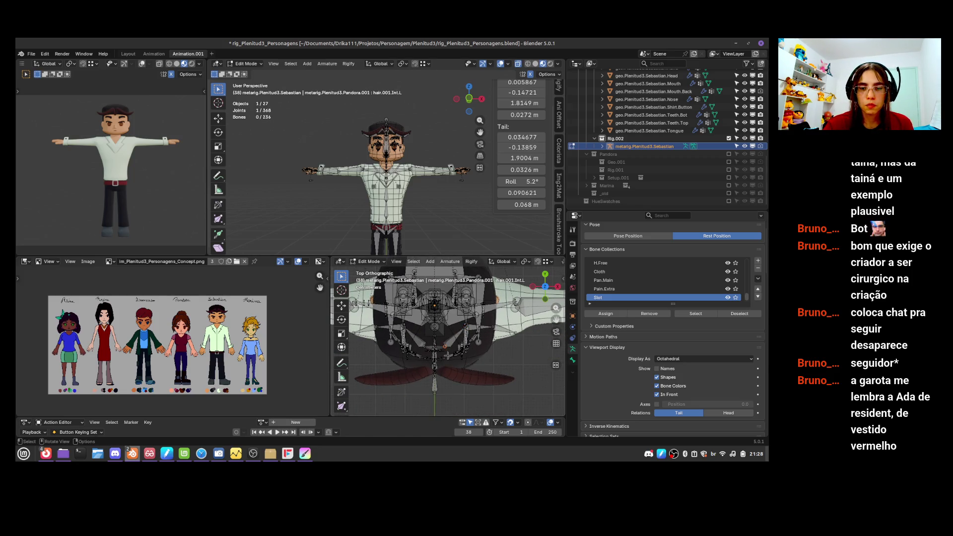
key(g)
key(y)
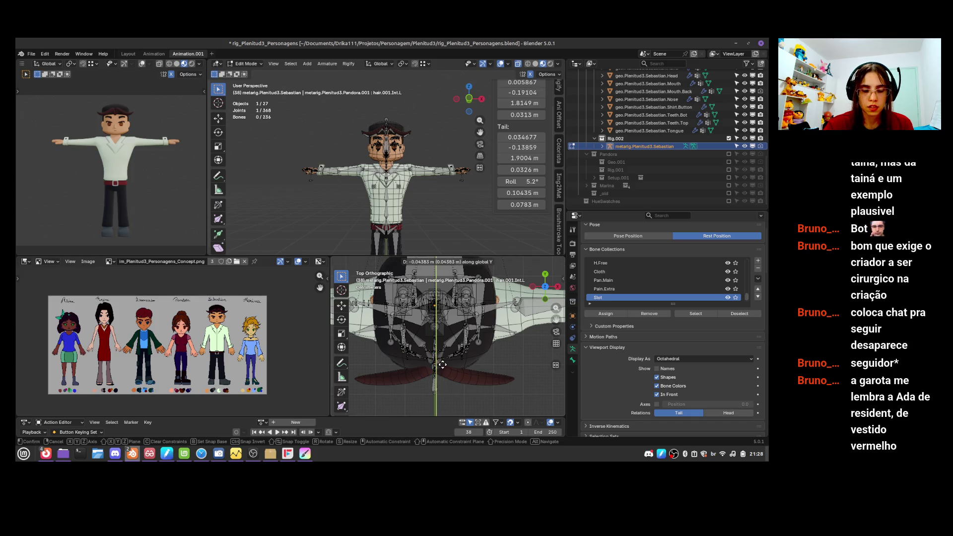
key(Escape)
key(g)
key(y)
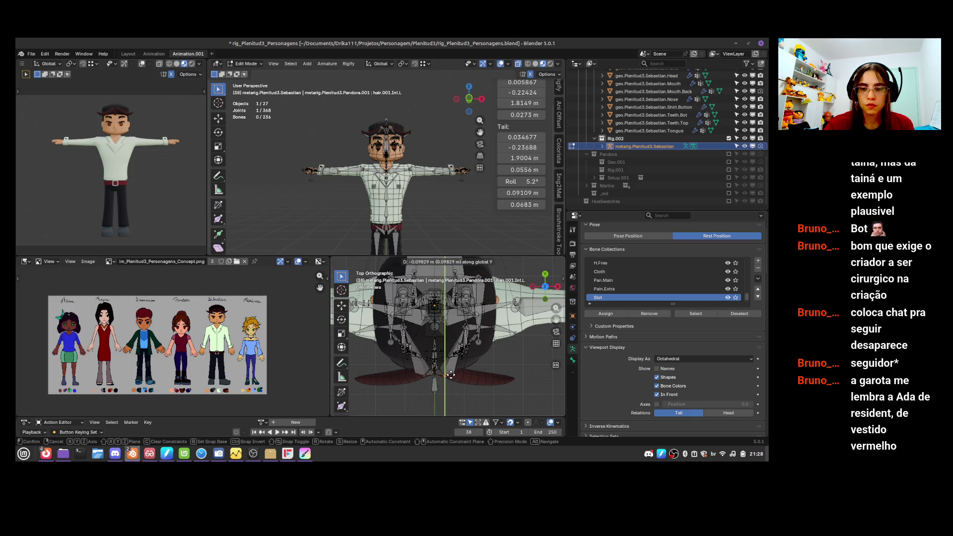
click(450, 362)
- Reposition hair.001.Mid.L and hair.001.Int.L as seen from above
click(464, 330)
key(g)
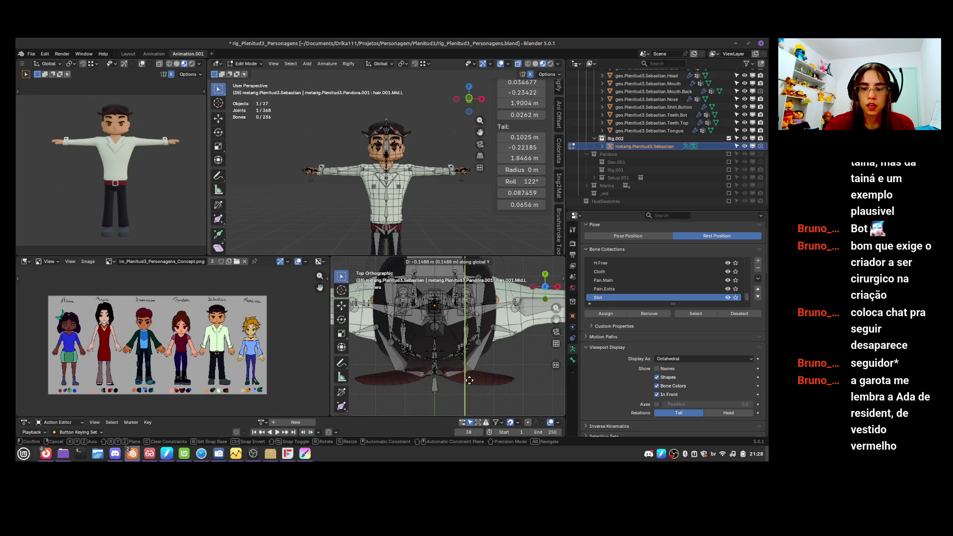
click(449, 372)
click(449, 374)
key(g)
click(442, 372)
key(g)
click(440, 372)
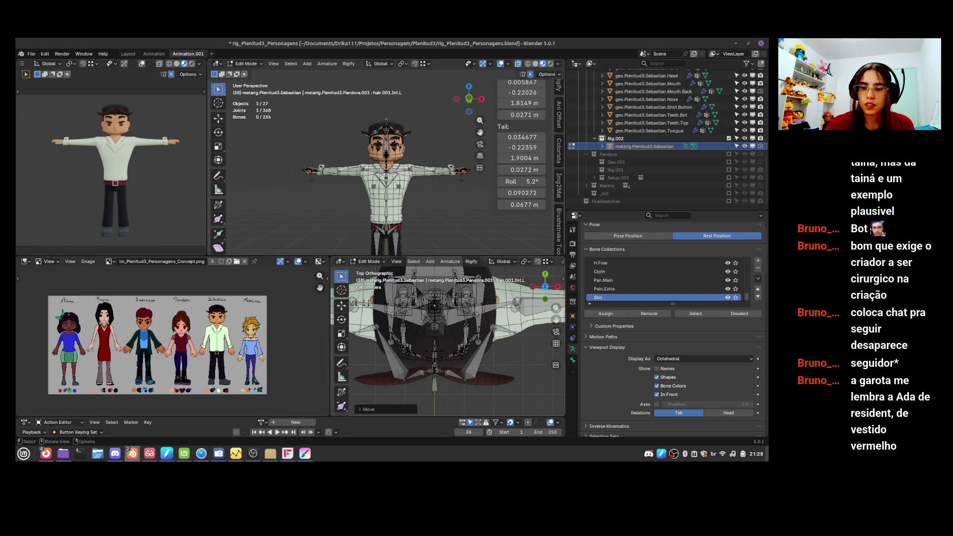
- Move the outer left hair bone and lower its tail joints onto the hair
click(466, 381)
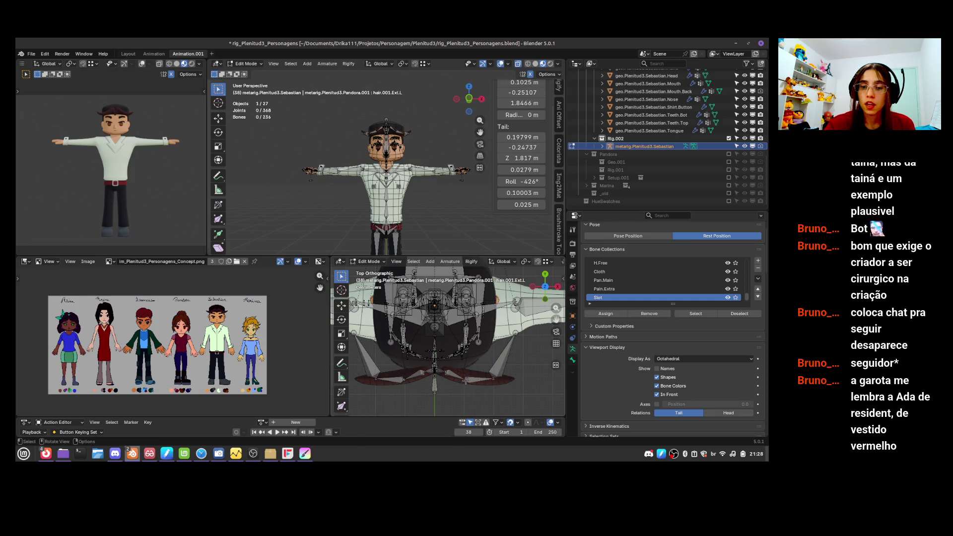
key(g)
click(468, 384)
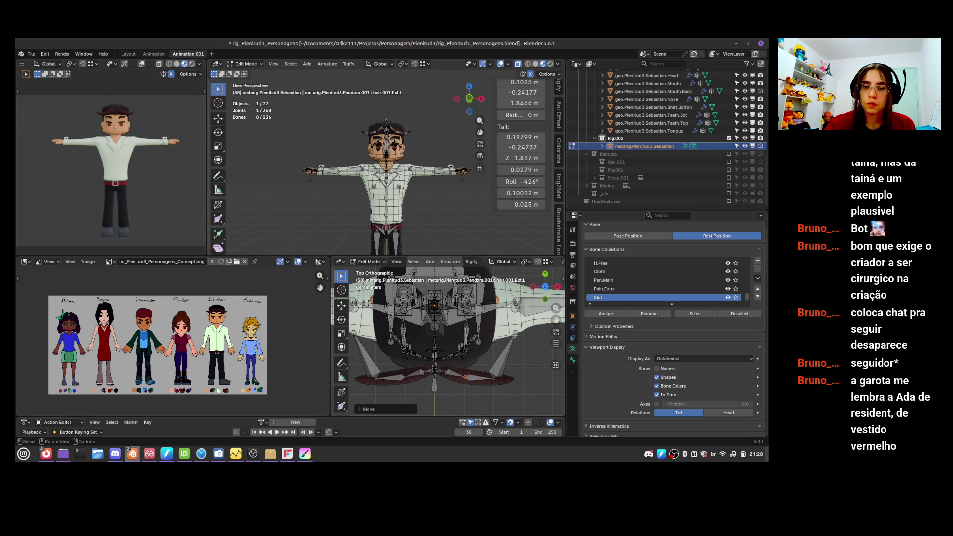
click(518, 329)
key(g)
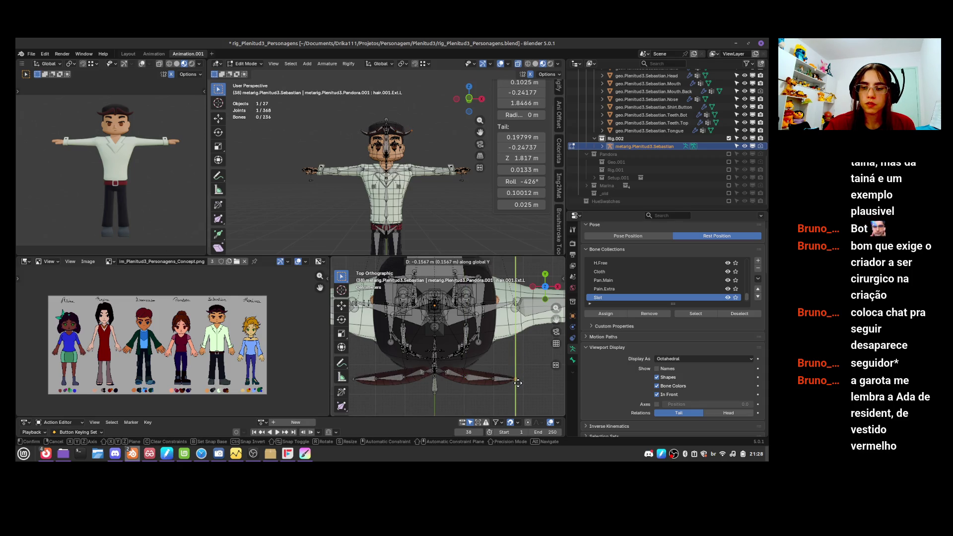
click(504, 385)
click(494, 379)
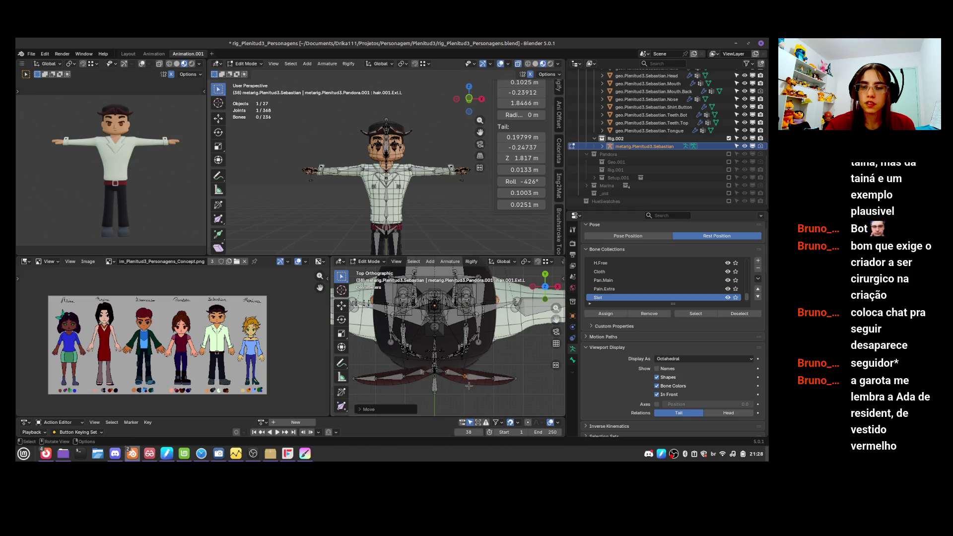
key(g)
click(500, 386)
mouse_move(507, 383)
middle_down()
mouse_move(512, 298)
mouse_move(486, 298)
middle_up()
- In Front view, move, rotate and scale the ear.L bones over the left ear
scroll(511, 322, down, 2)
key(KP_1)
scroll(446, 348, up, 4)
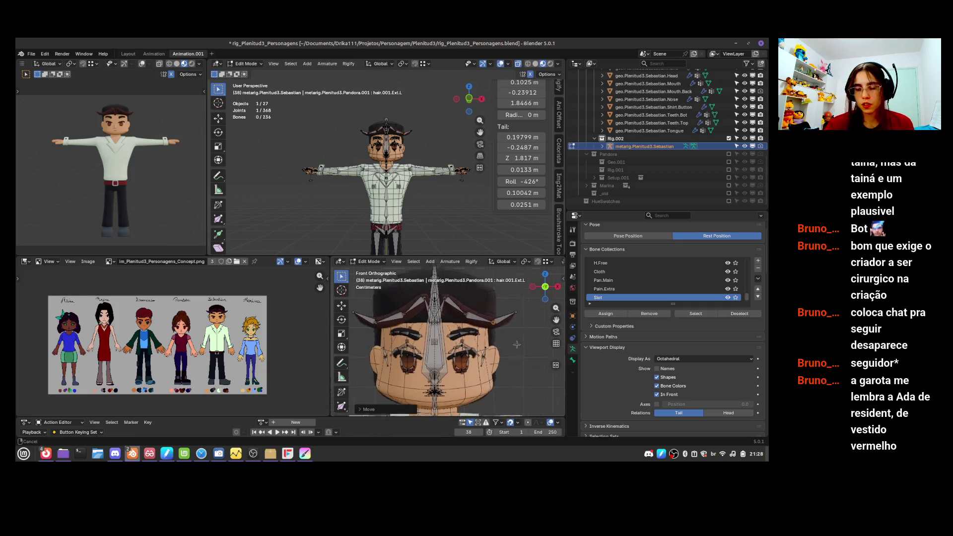
click(489, 310)
key(ctrl+l)
key(g)
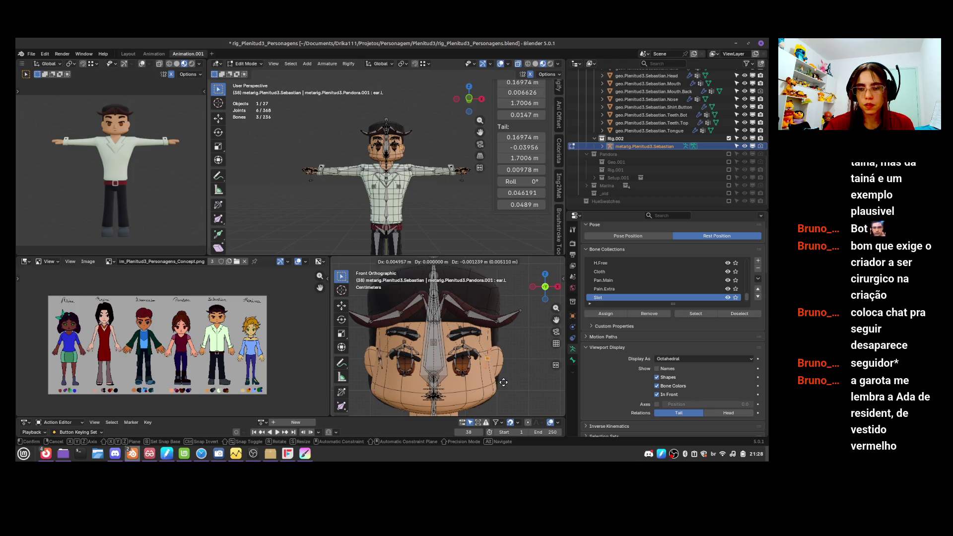
click(512, 377)
key(r)
click(514, 377)
key(s)
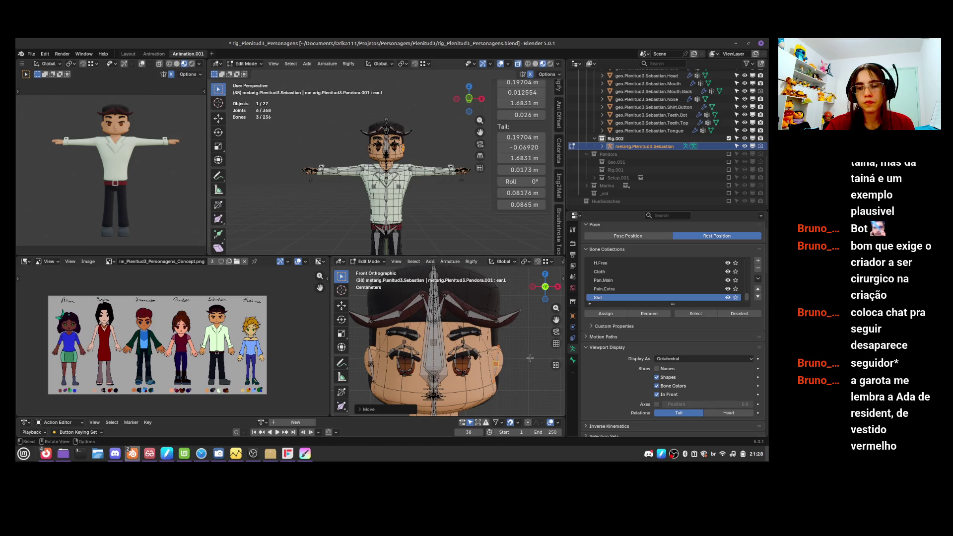
click(525, 359)
- Check the ear from the side, then refine the ear bones' rotation and position
middle_drag(525, 360, 545, 355)
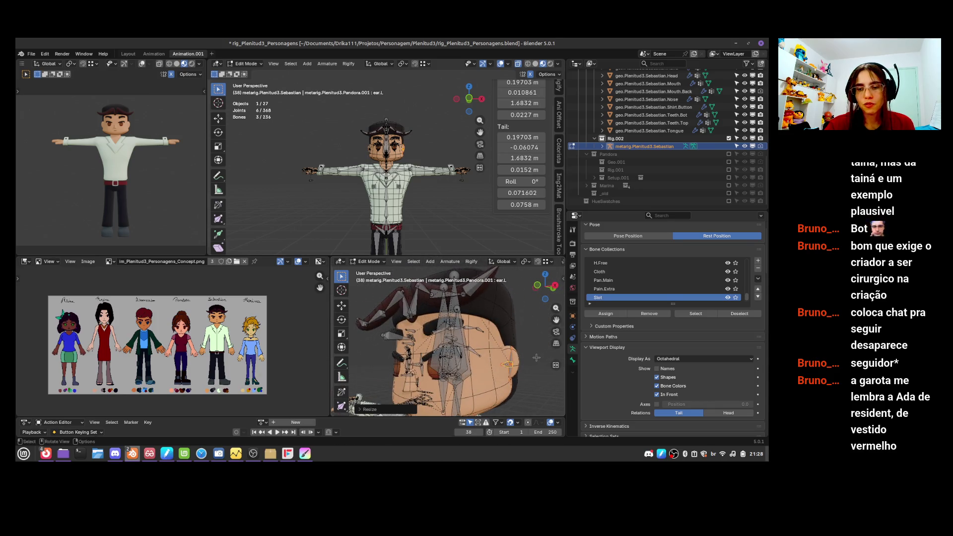
key(KP_1)
key(f)
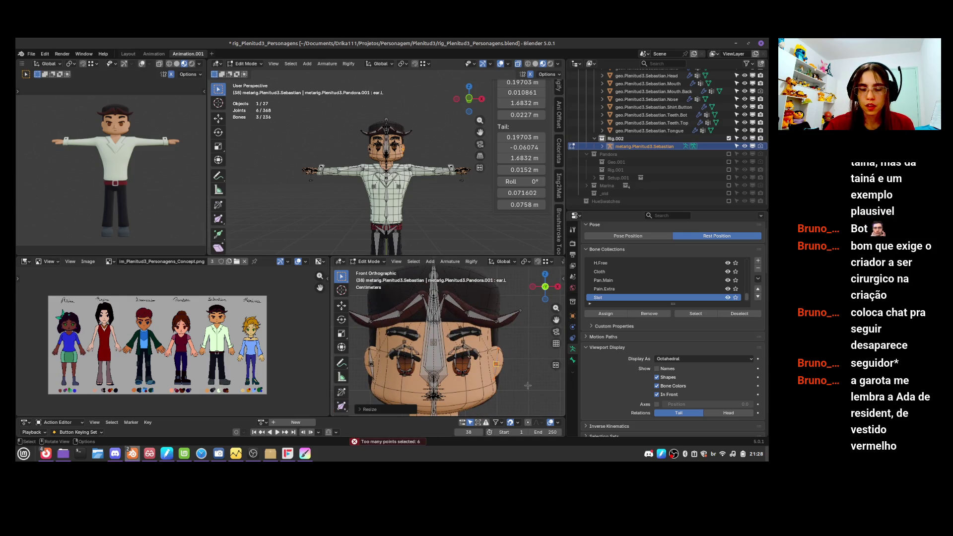
key(g)
key(r)
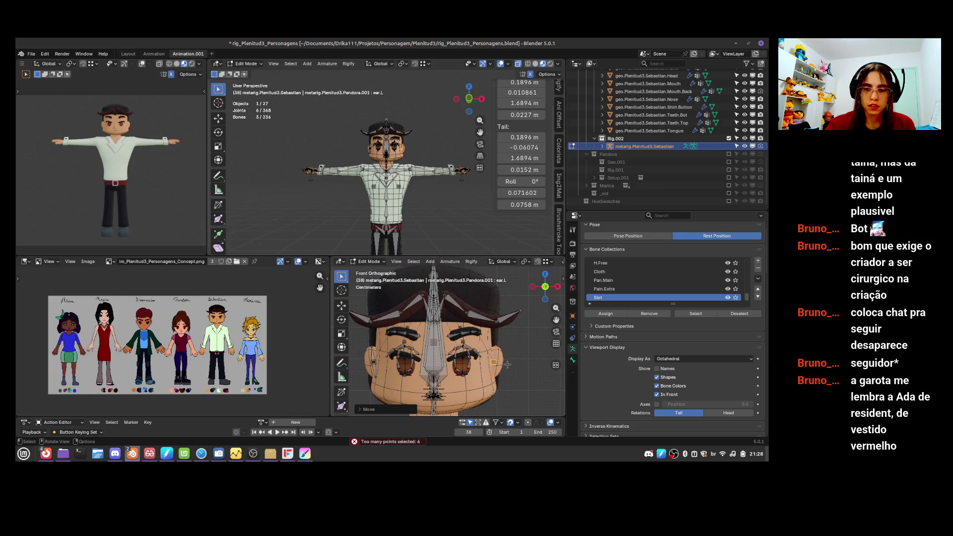
click(512, 361)
key(g)
click(516, 365)
- Nudge one eye bone joint into place on the eye
scroll(479, 367, up, 4)
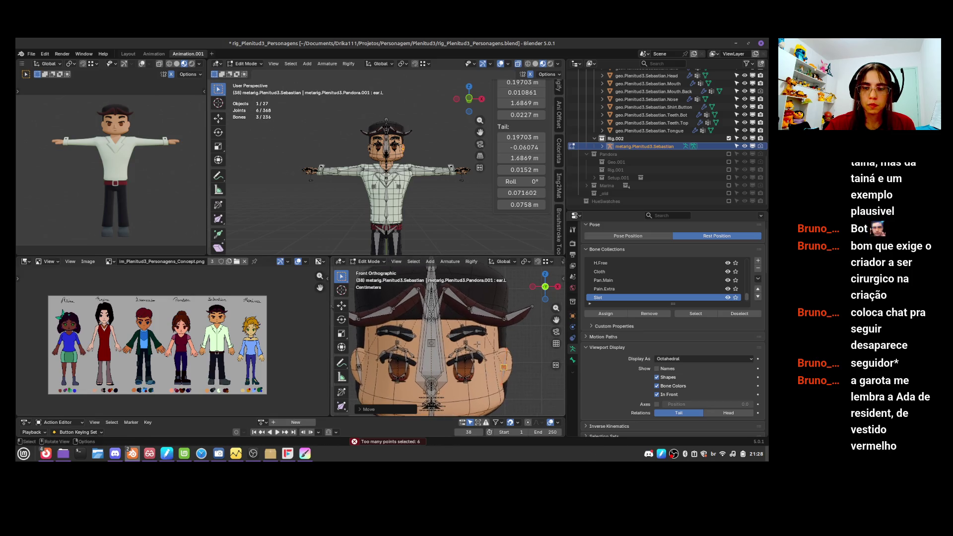
shift+middle_drag(483, 343, 480, 367)
click(477, 343)
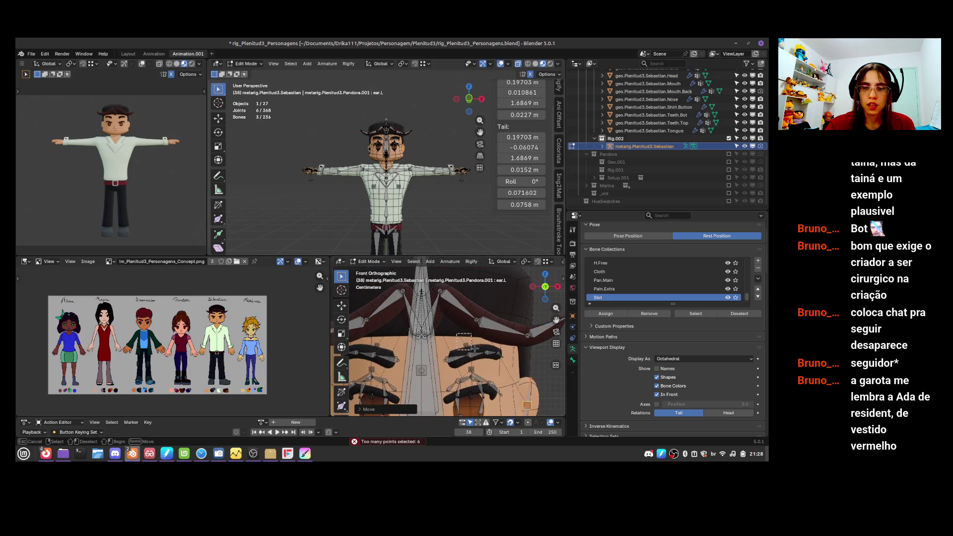
key(g)
click(484, 351)
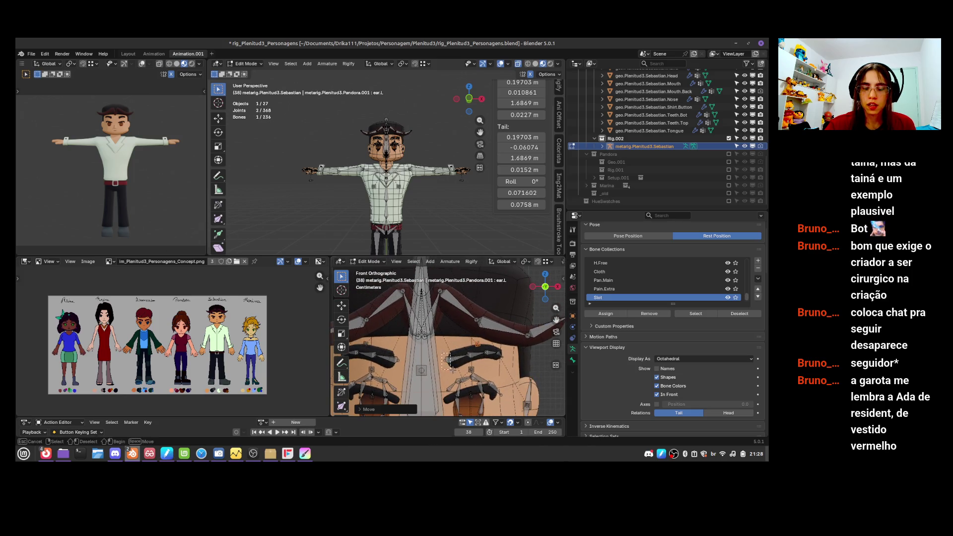
click(441, 353)
key(g)
click(495, 356)
middle_drag(498, 352, 469, 351)
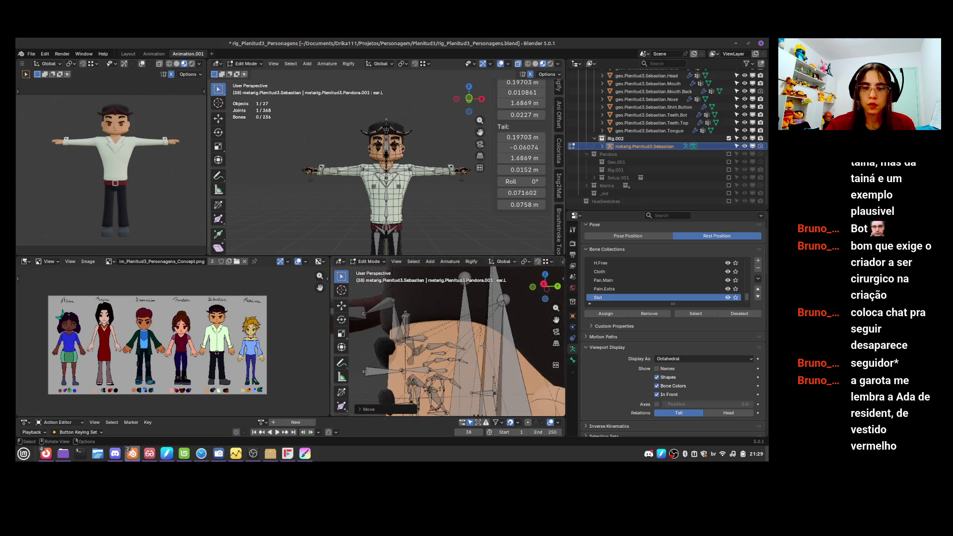
- In Right view, move the slot bone further out beside the head
key(KP_3)
scroll(443, 331, down, 3)
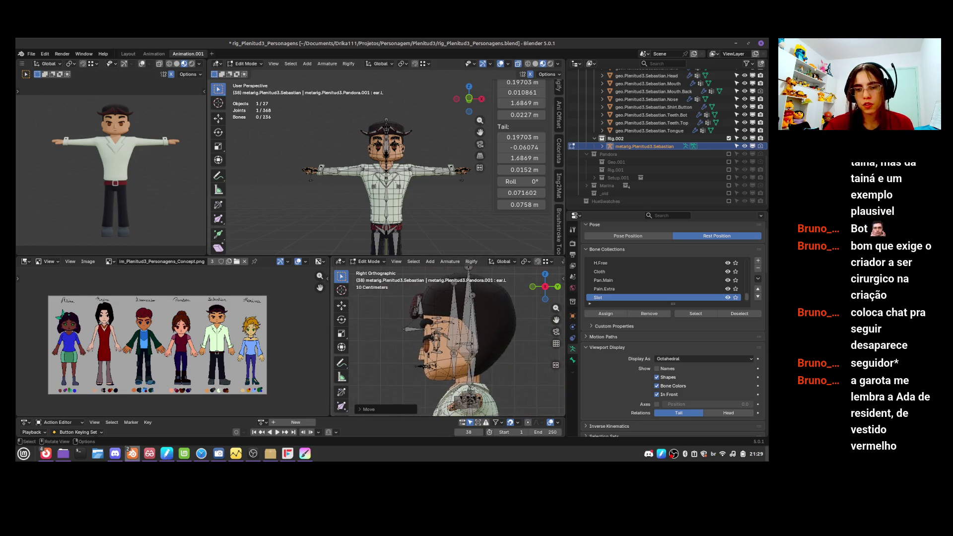
drag(423, 302, 443, 360)
click(414, 323)
key(g)
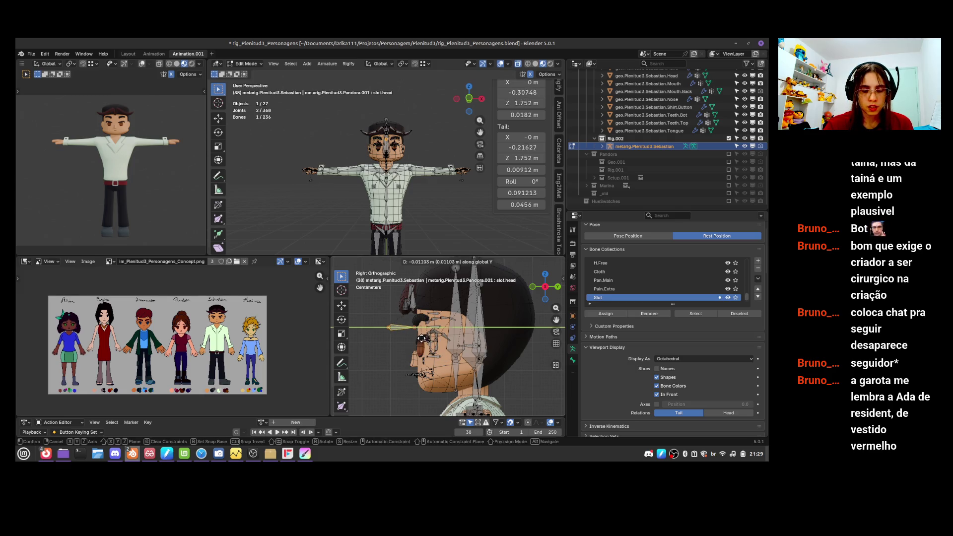
click(390, 343)
- Box-select the face bones and move them about 0.03 m along Y toward the head
drag(417, 300, 465, 392)
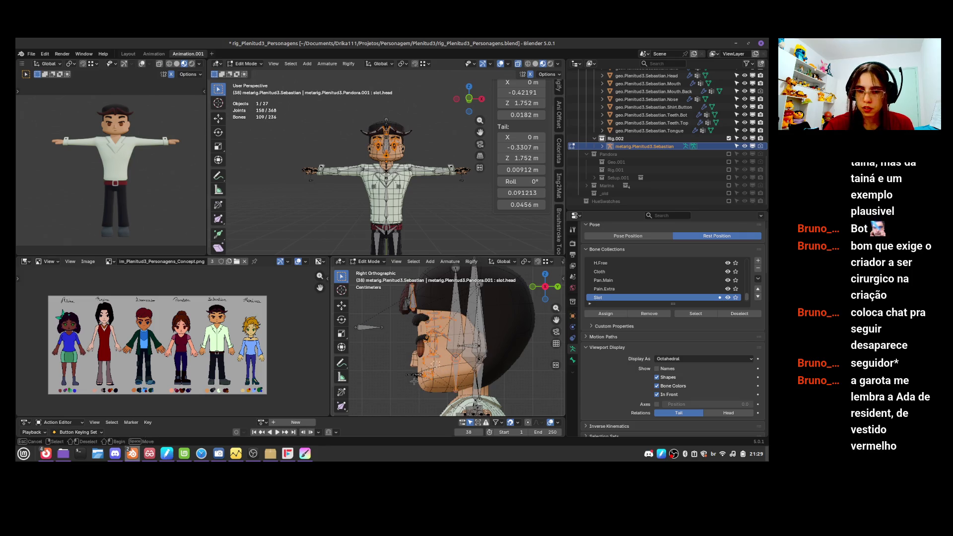
ctrl+click(457, 360)
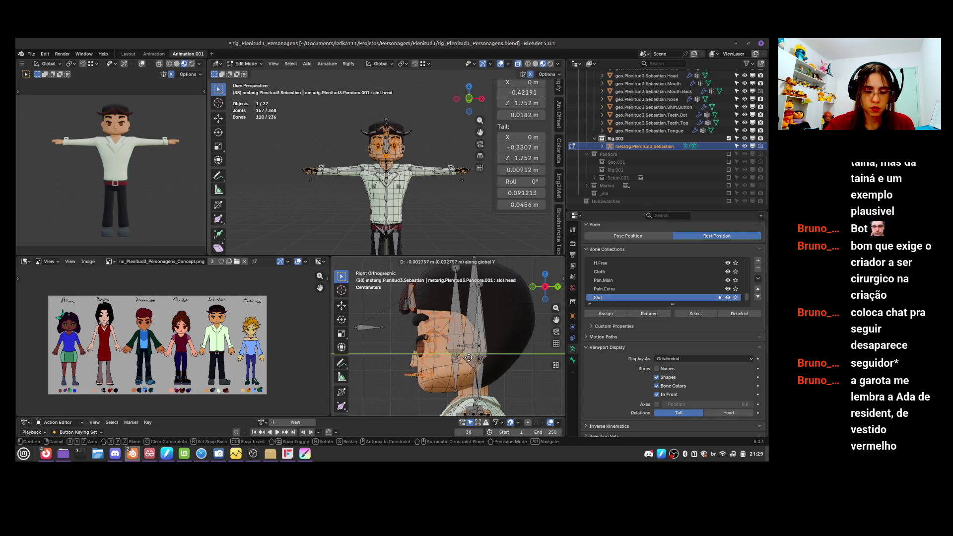
ctrl+click(417, 298)
key(g)
key(y)
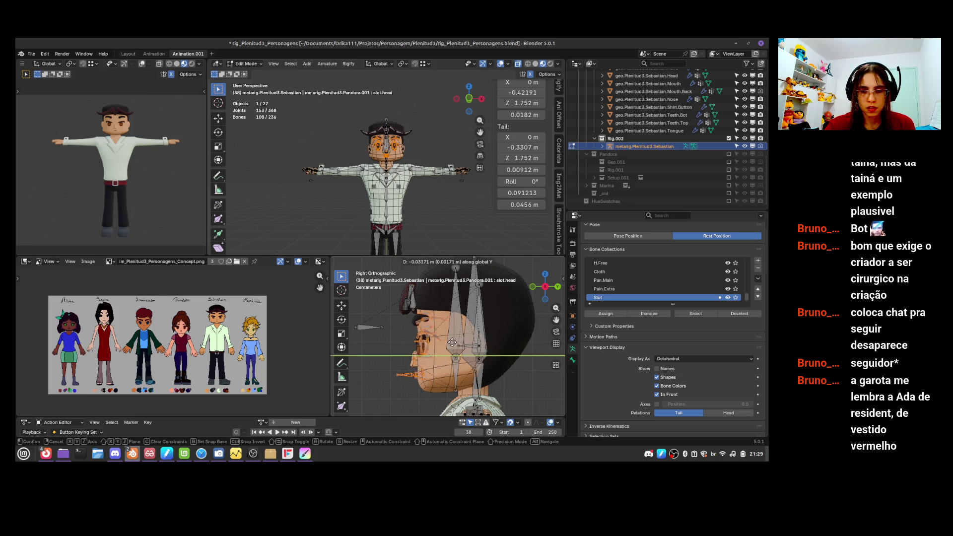
mouse_move(448, 343)
ctrl+middle_down()
mouse_move(449, 361)
mouse_move(487, 314)
ctrl+middle_up()
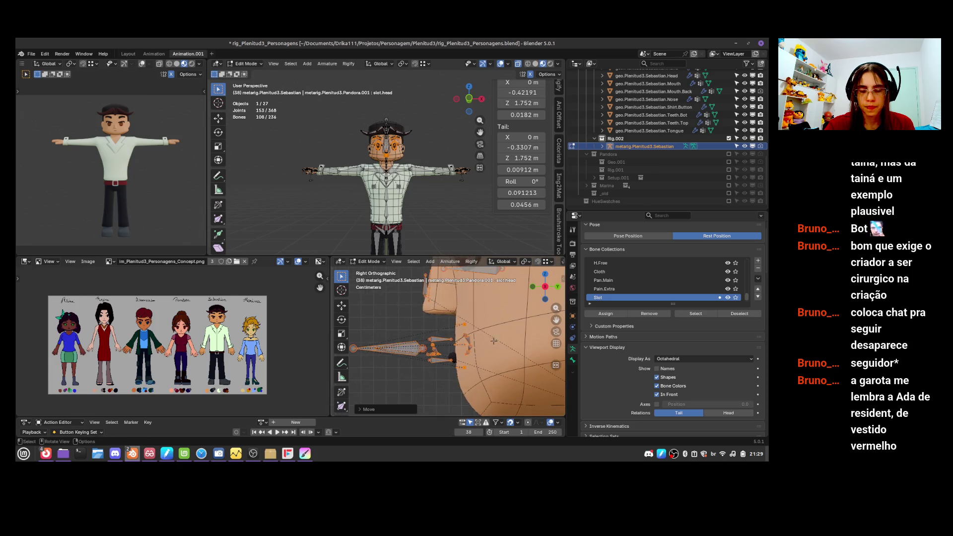
- In the side view, select the jaw bones and move them into place on the head
middle_drag(494, 351, 491, 345)
key(KP_3)
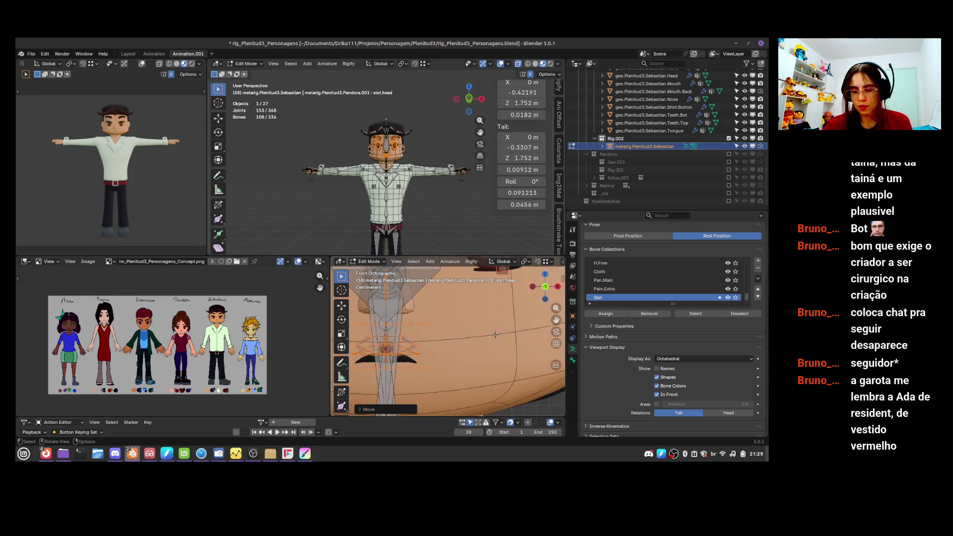
drag(472, 314, 364, 368)
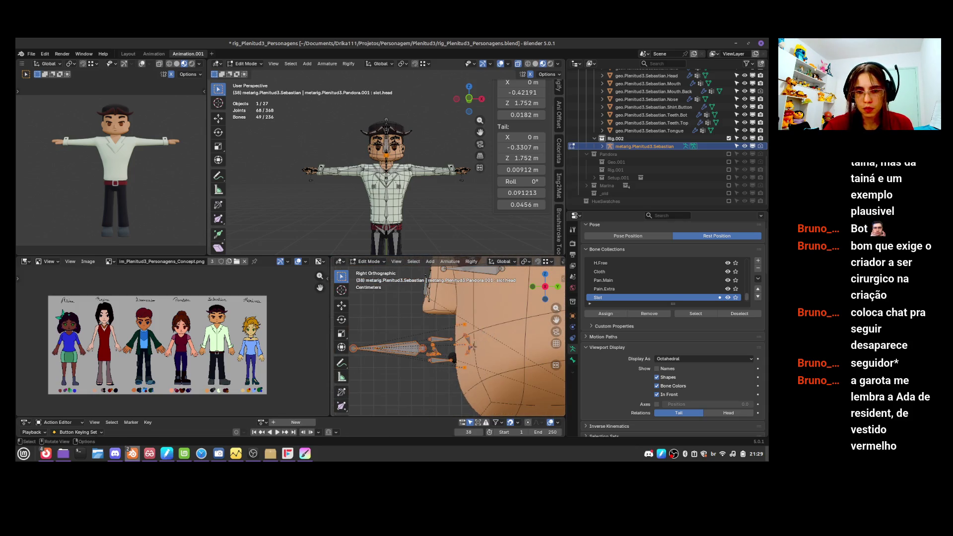
key(g)
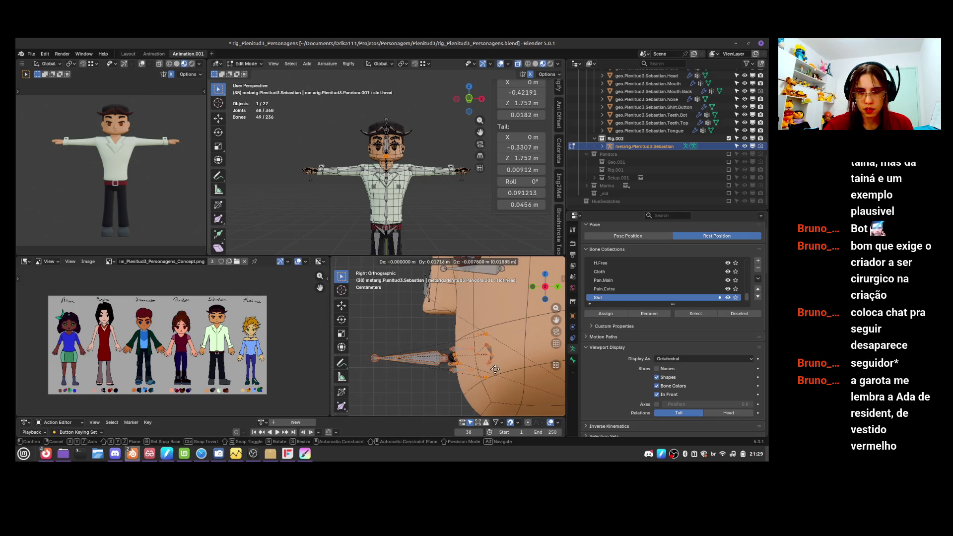
click(495, 369)
- Scale down the bones near the chin so they fit its profile
mouse_move(498, 360)
middle_down()
mouse_move(517, 358)
mouse_move(476, 357)
middle_up()
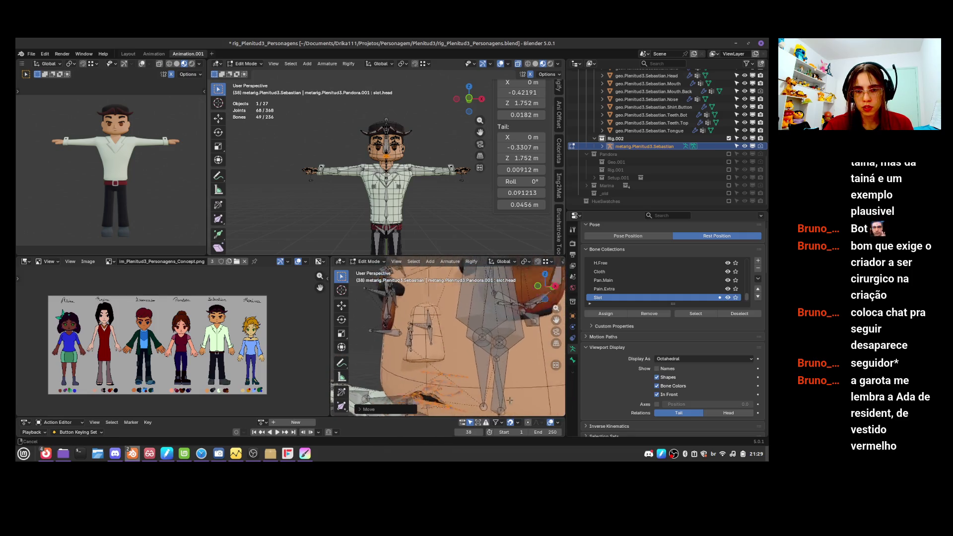
scroll(466, 356, up, 2)
click(469, 352)
key(KP_3)
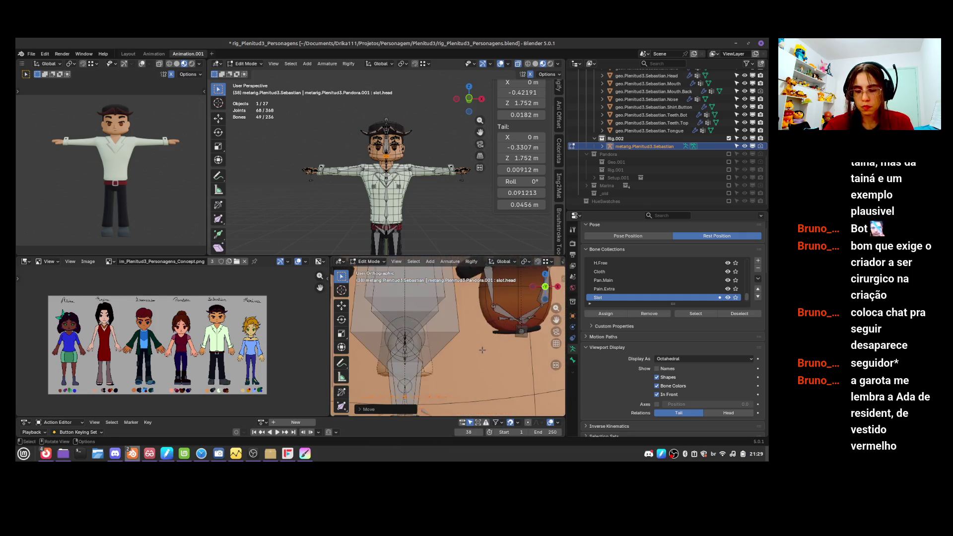
key(s)
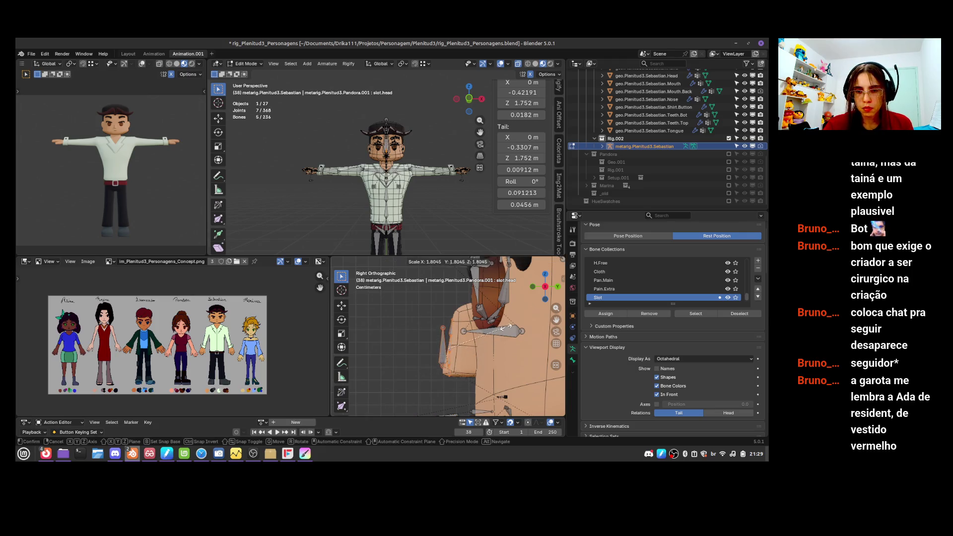
key(Escape)
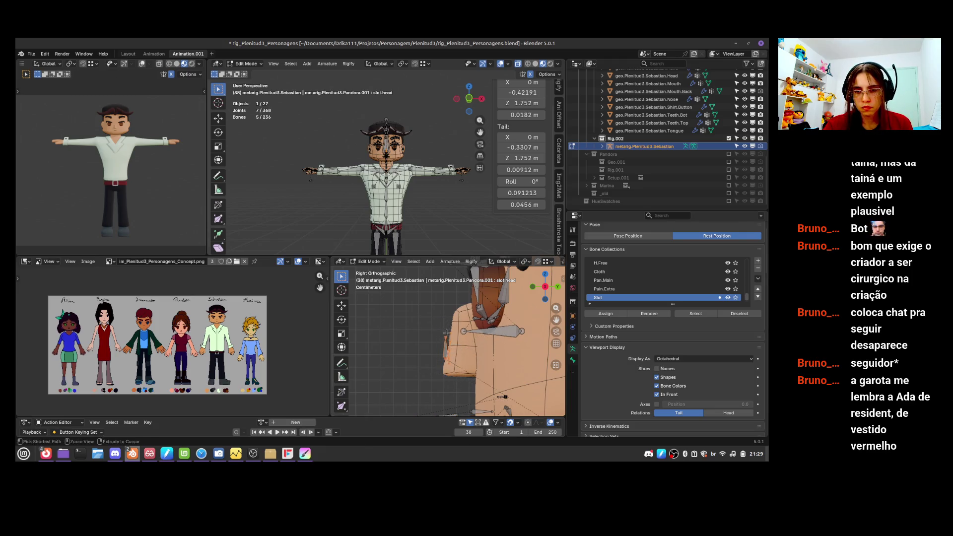
key(s)
click(500, 326)
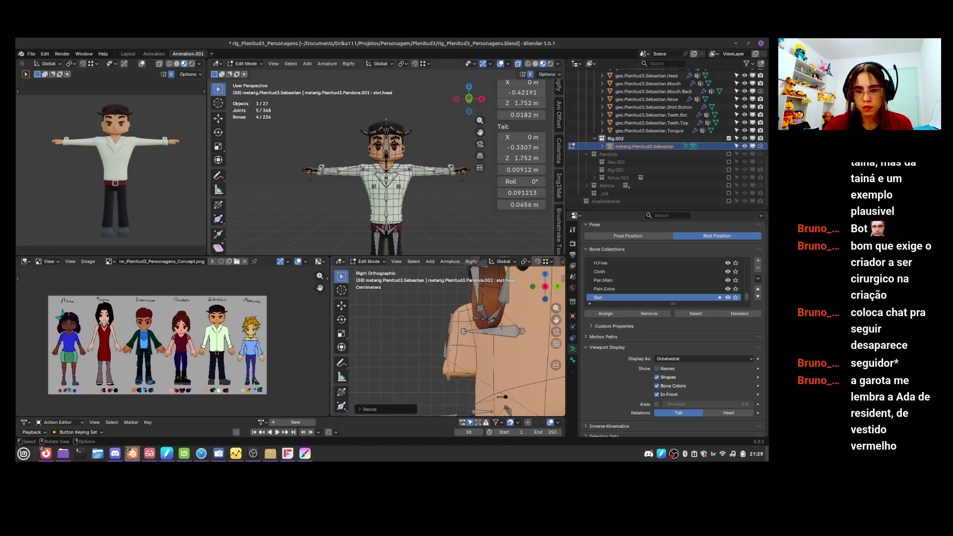
key(g)
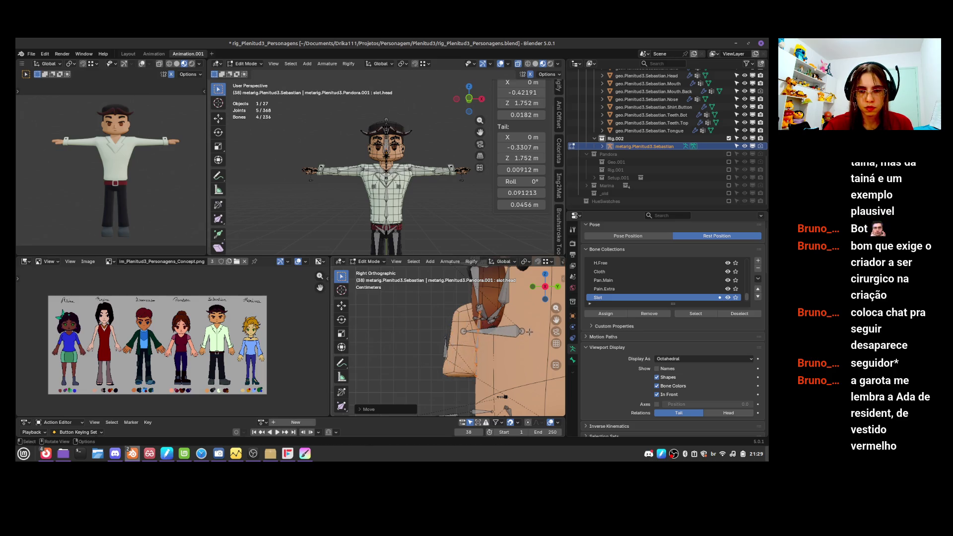
key(Escape)
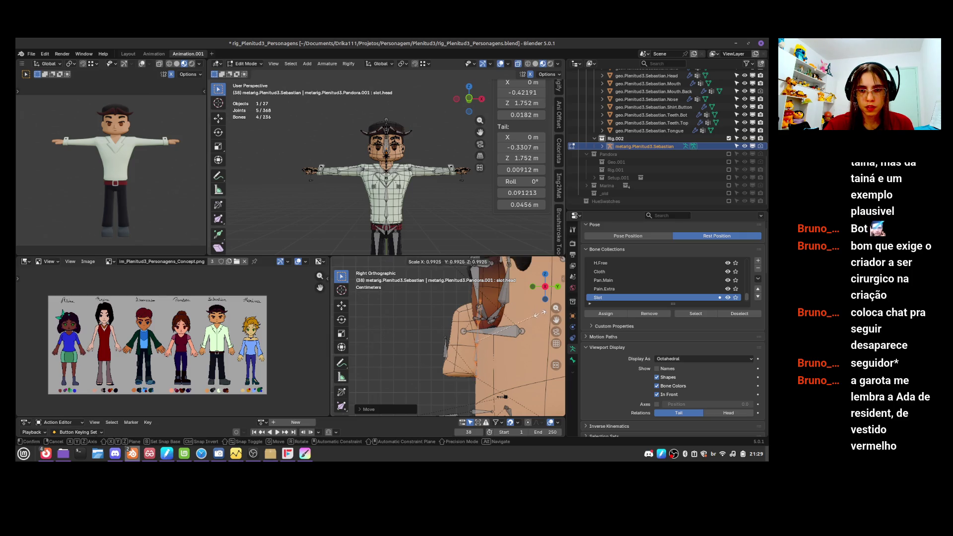
middle_drag(541, 313, 481, 384)
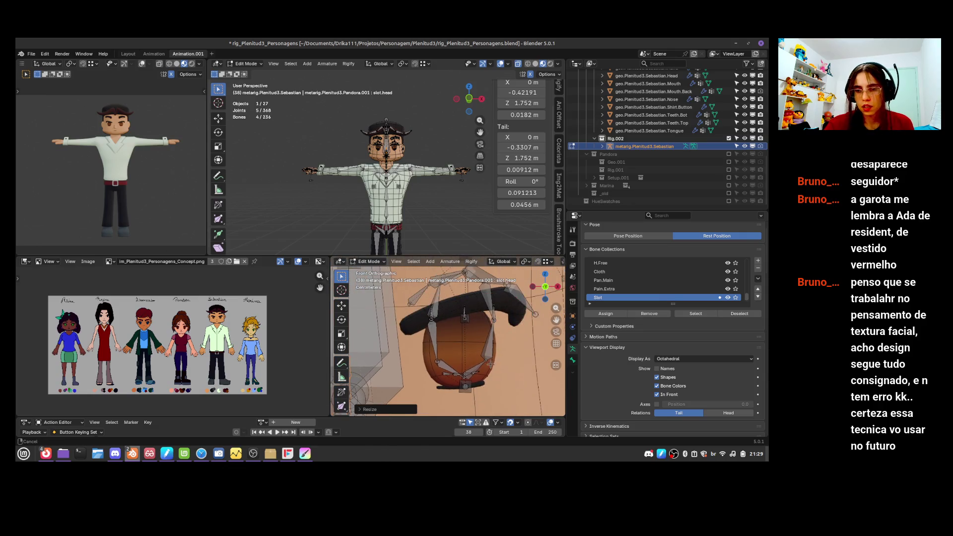
- Place the first upper eyelash bone's tip on the upper lid, undoing a whole-chain move
mouse_move(498, 340)
ctrl+middle_down()
mouse_move(493, 349)
mouse_move(451, 344)
ctrl+middle_up()
click(452, 326)
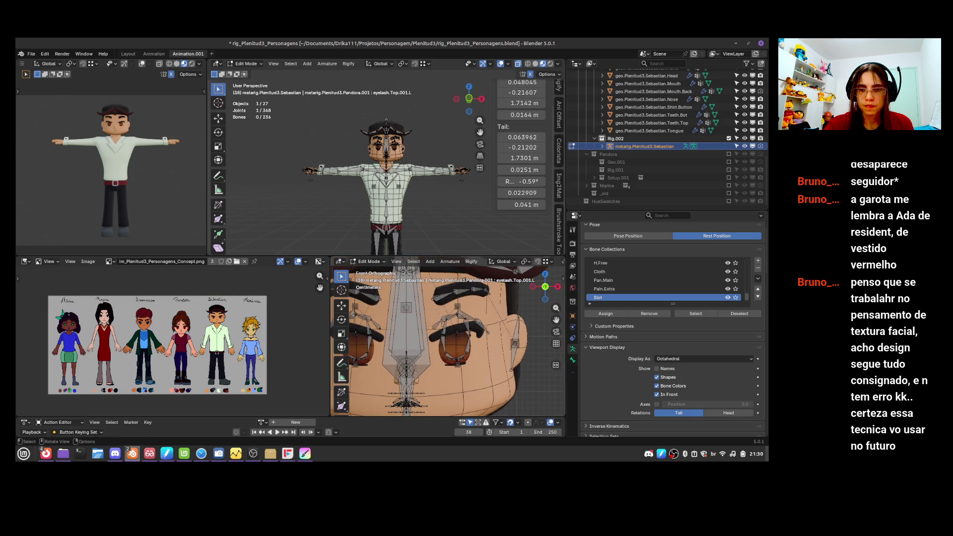
key(ctrl+l)
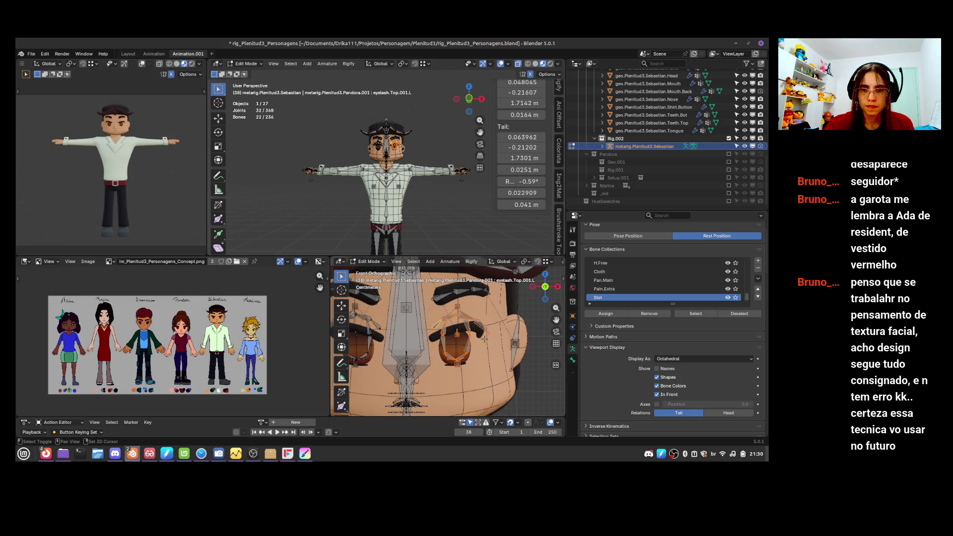
key(g)
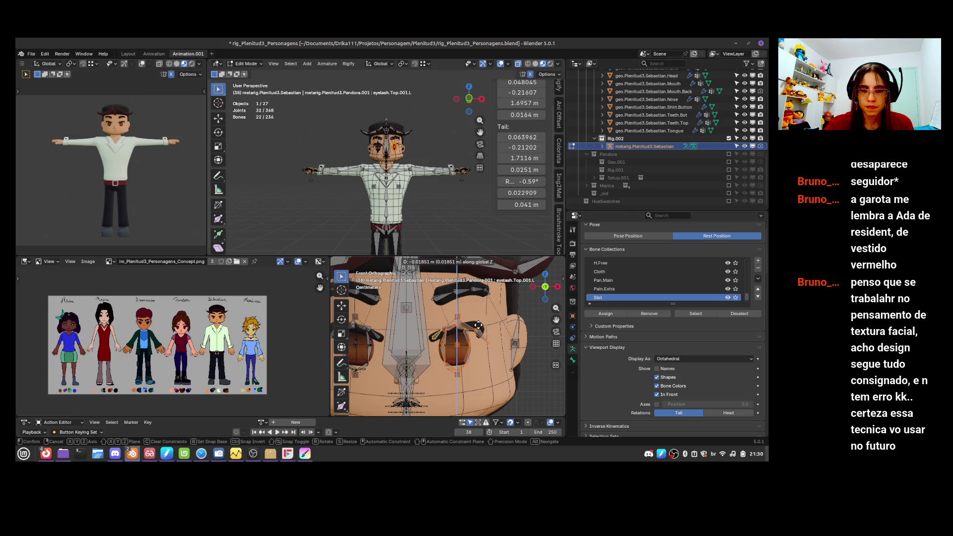
click(431, 338)
key(ctrl+z)
key(ctrl+z)
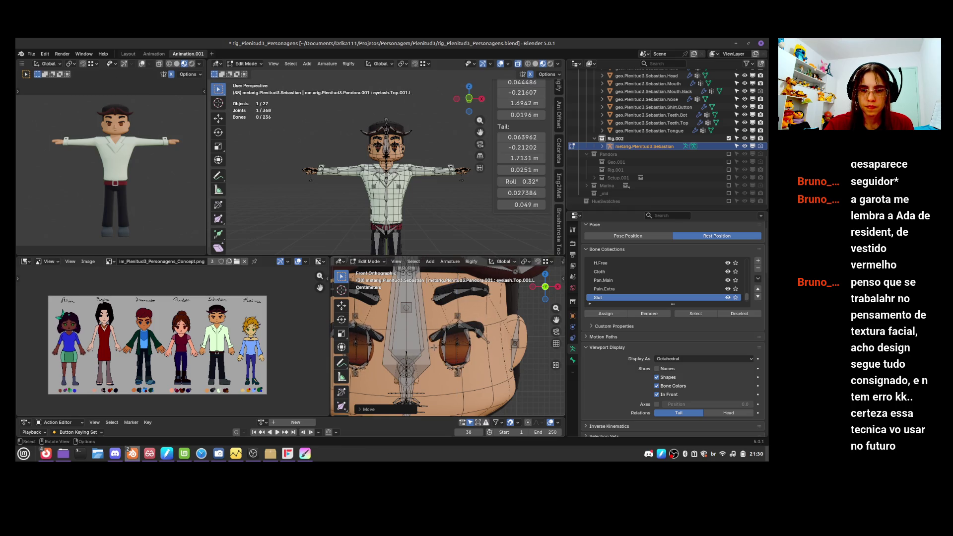
key(g)
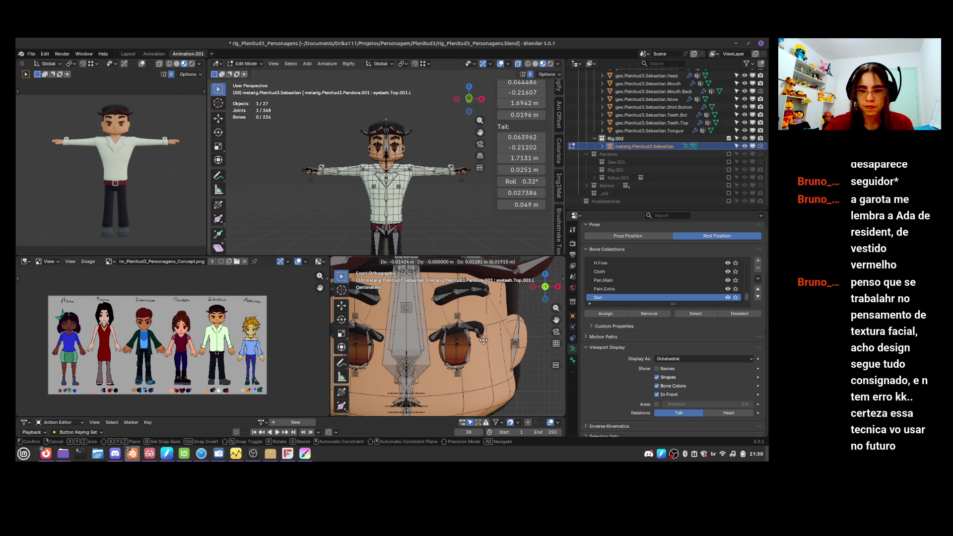
click(484, 338)
- Drop the next upper eyelash tip and its neighbouring joint onto the eyelid edge
click(461, 323)
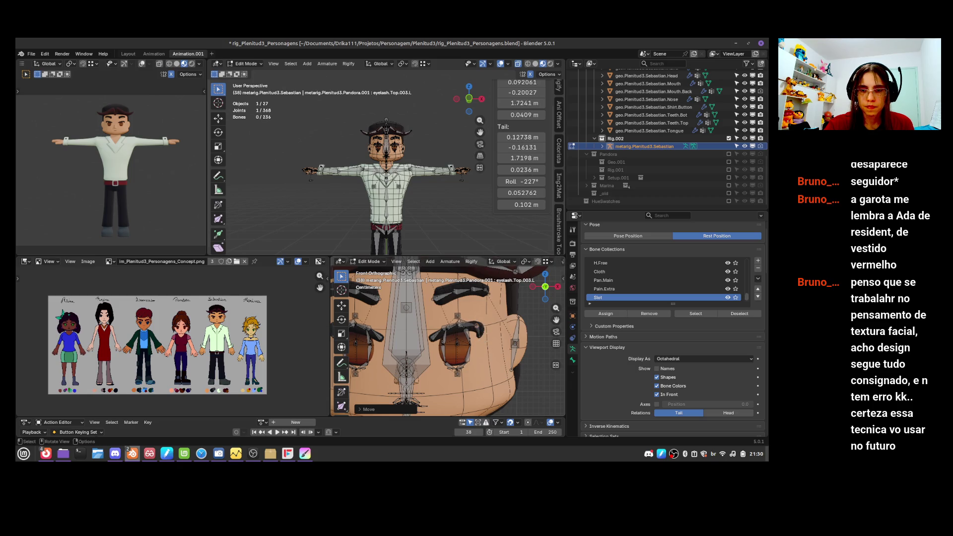
key(g)
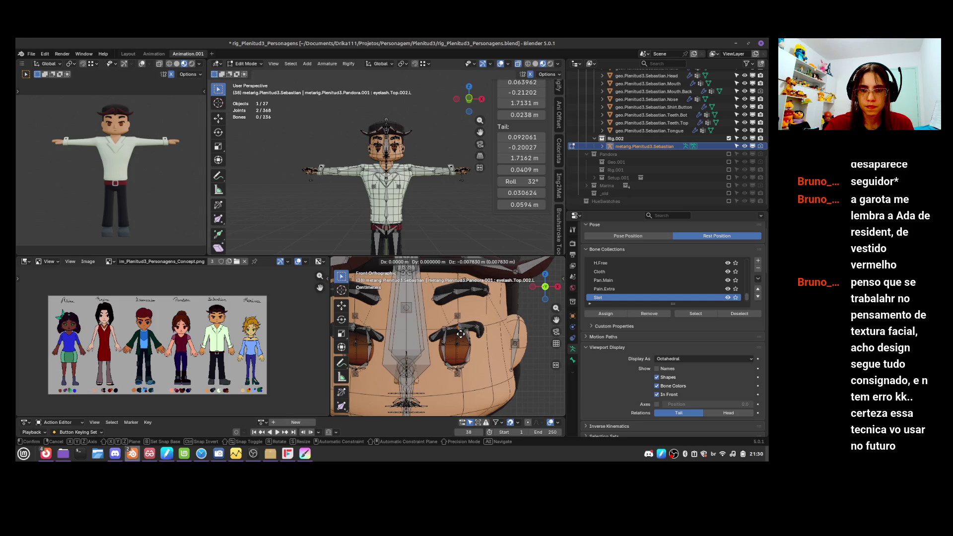
click(441, 326)
click(444, 334)
click(449, 333)
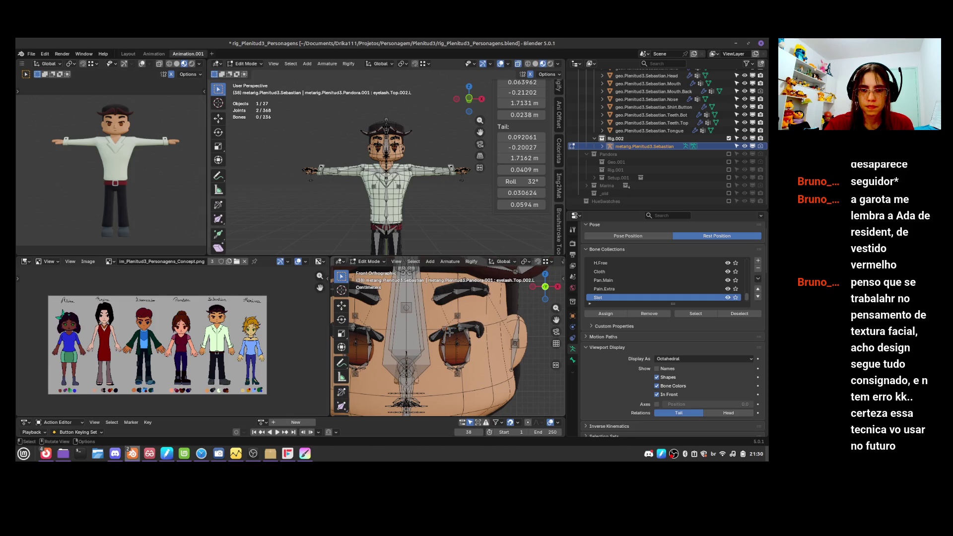
key(g)
click(451, 337)
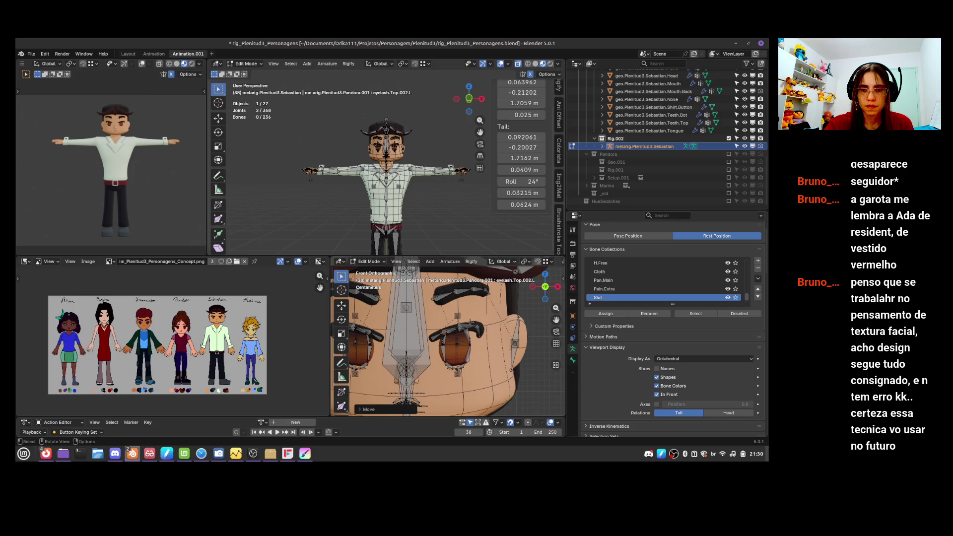
- Return to a straight front view of the left eye and select an eye bone
key(g)
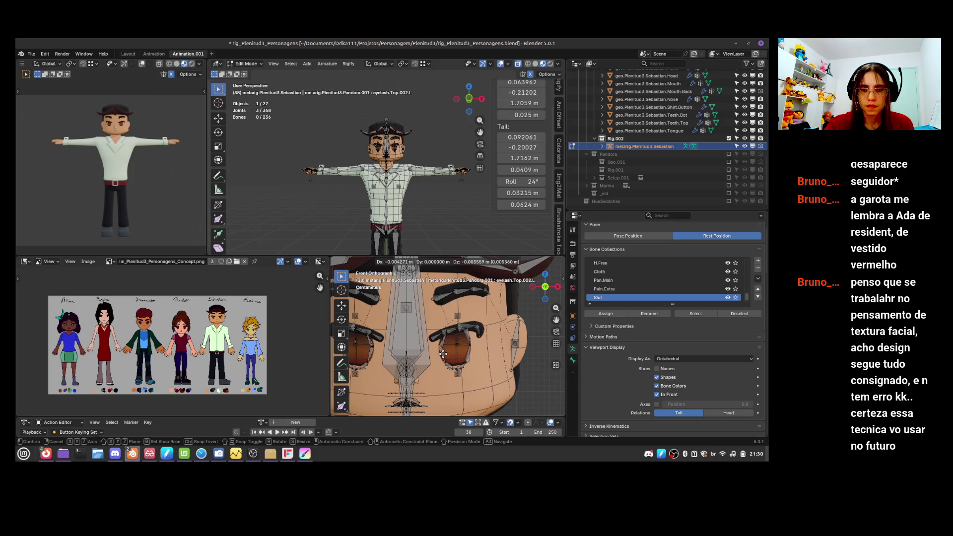
key(Escape)
scroll(443, 354, up, 3)
mouse_move(503, 349)
middle_down()
mouse_move(462, 349)
mouse_move(527, 321)
middle_up()
key(KP_1)
shift+click(508, 338)
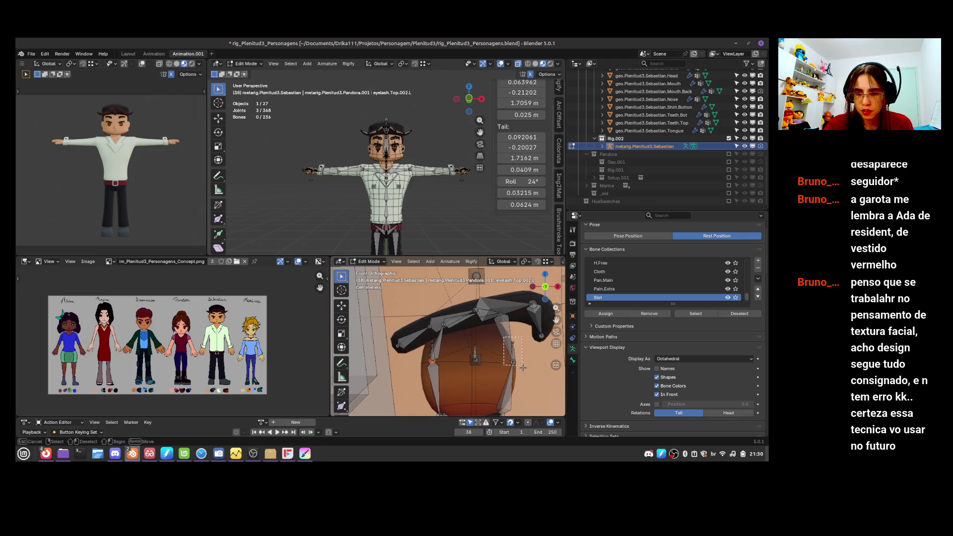
- Select a group of eye bones and move them onto the left eye rim
shift+click(440, 337)
shift+click(432, 352)
shift+click(415, 337)
key(g)
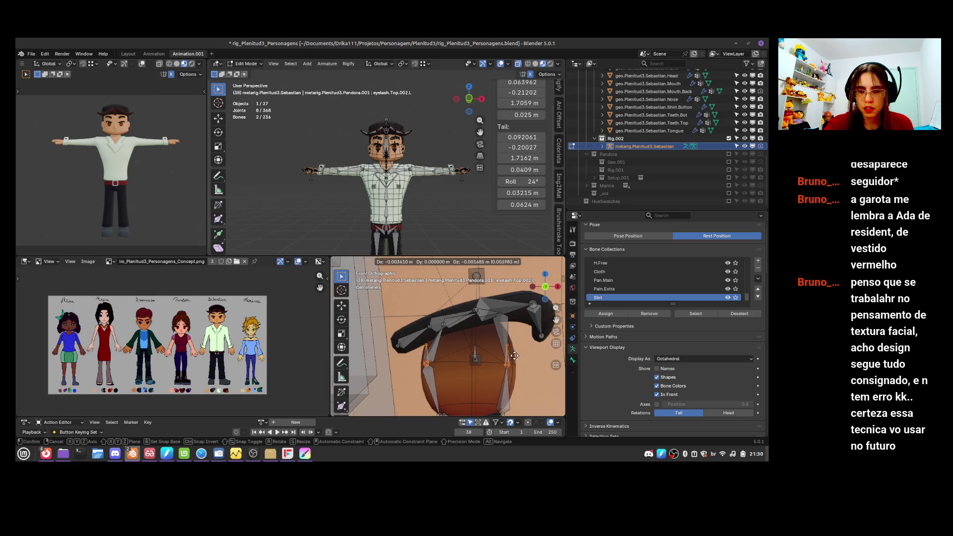
click(512, 354)
- Fit the outer corner joint eye.Ext.L and the inner corner joint onto the eye rim
drag(505, 363, 514, 364)
click(514, 364)
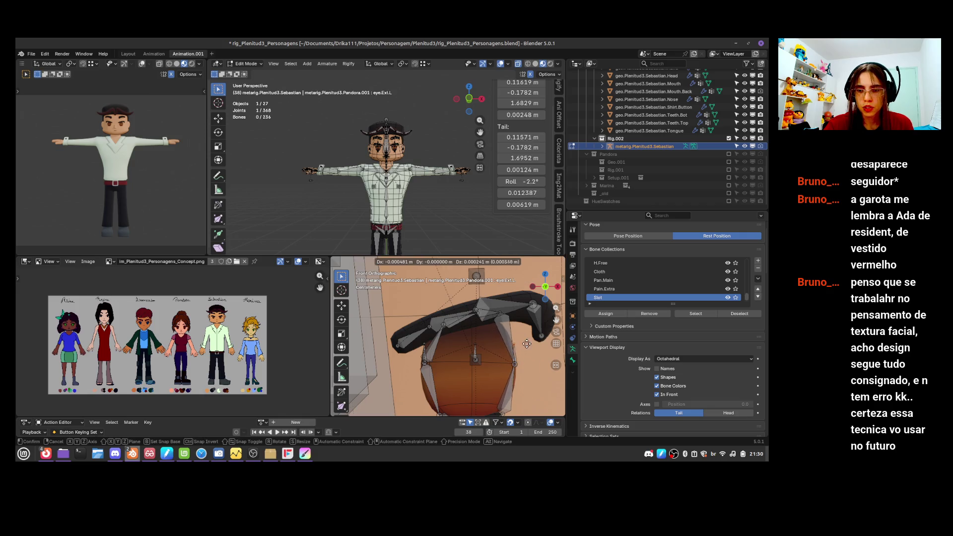
shift+middle_drag(514, 381, 513, 365)
click(433, 360)
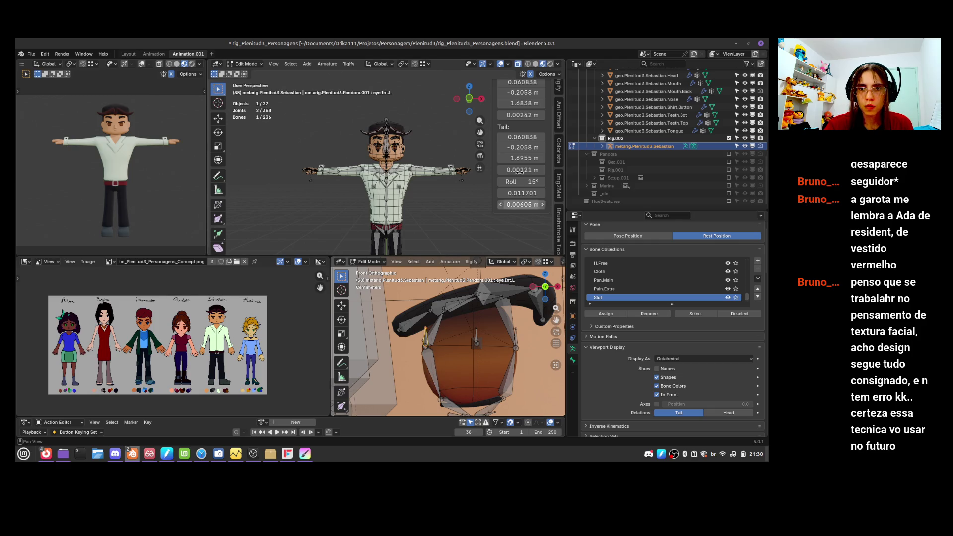
scroll(522, 116, up, 2)
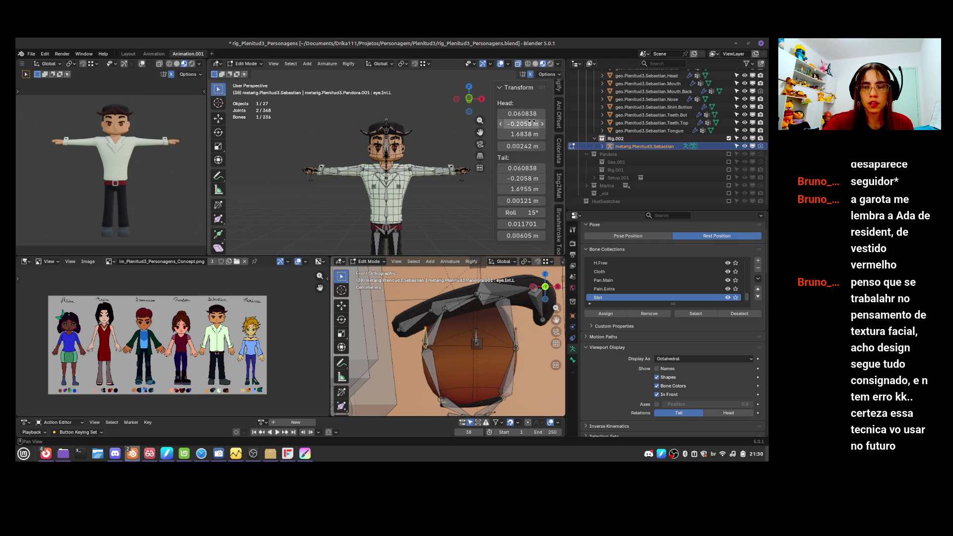
scroll(513, 359, down, 2)
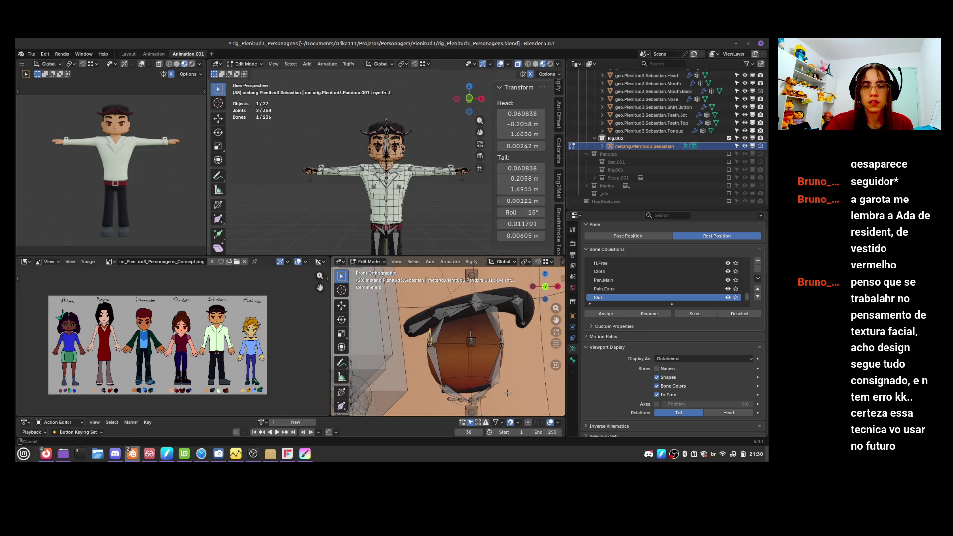
shift+middle_drag(512, 360, 516, 346)
key(g)
click(504, 359)
key(g)
click(491, 367)
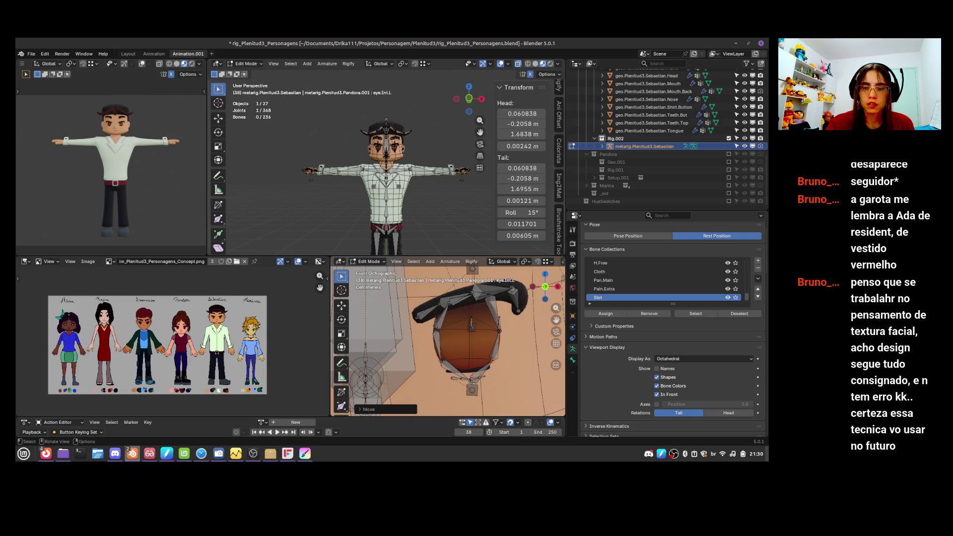
- Scale and move the lower eyelid bone chain to sit under the left eye
click(470, 378)
key(g)
click(482, 382)
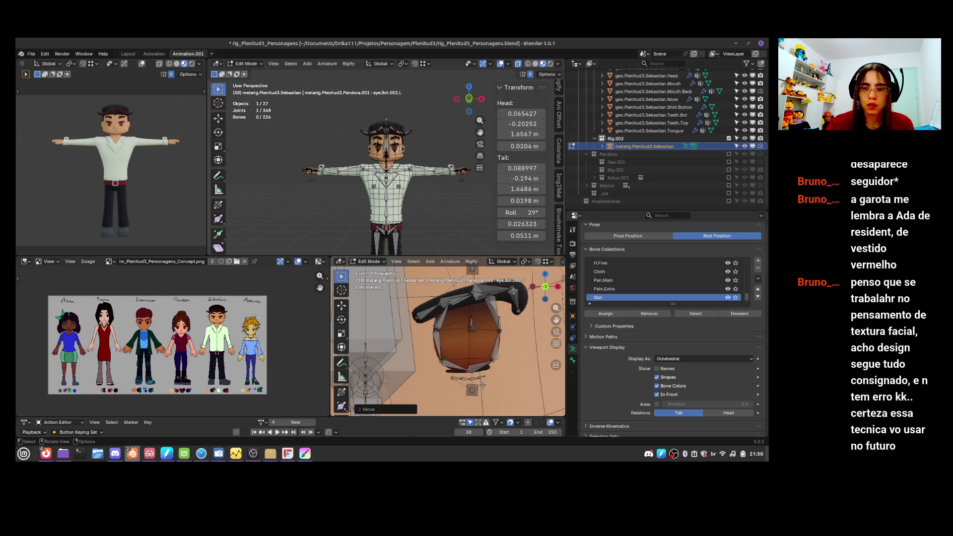
key(l)
key(g)
key(Escape)
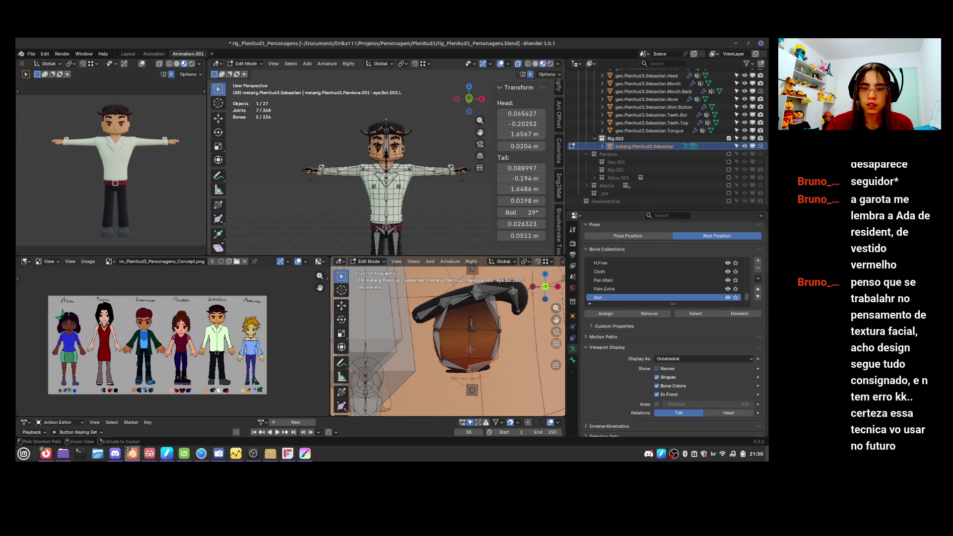
shift+click(485, 373)
key(g)
key(Escape)
key(s)
click(522, 357)
key(g)
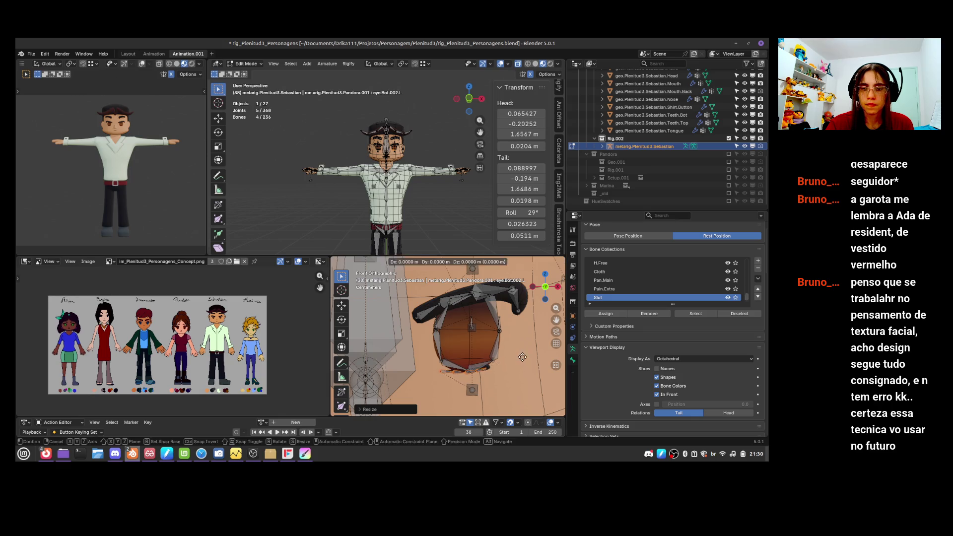
click(523, 356)
- Switch to the Right side view (numpad 3) of the head
key(r)
key(Escape)
key(r)
key(Escape)
key(KP_3)
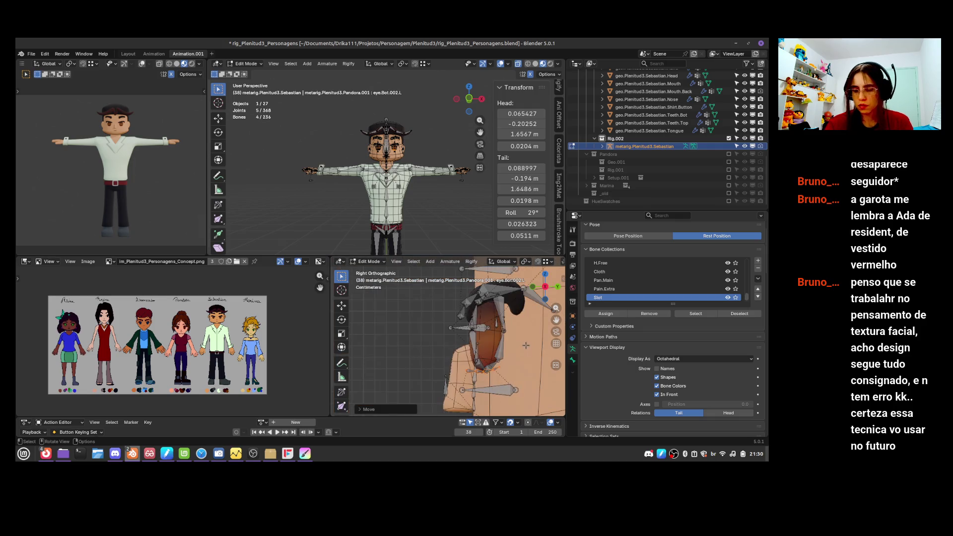
- Move eye.Top.004.L and eyelash.Top.004.L along Y onto the eye surface
shift+scroll(522, 350, up, 2)
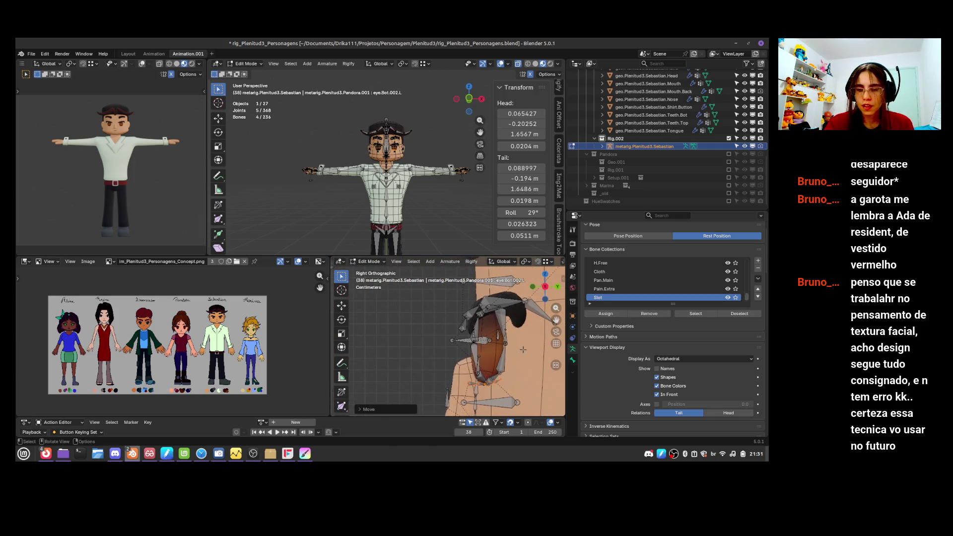
click(510, 344)
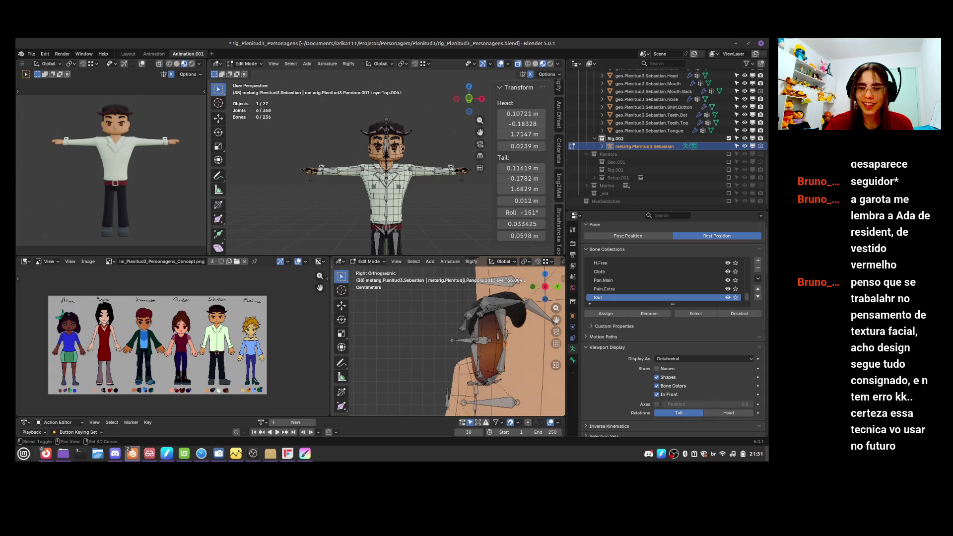
key(g)
key(y)
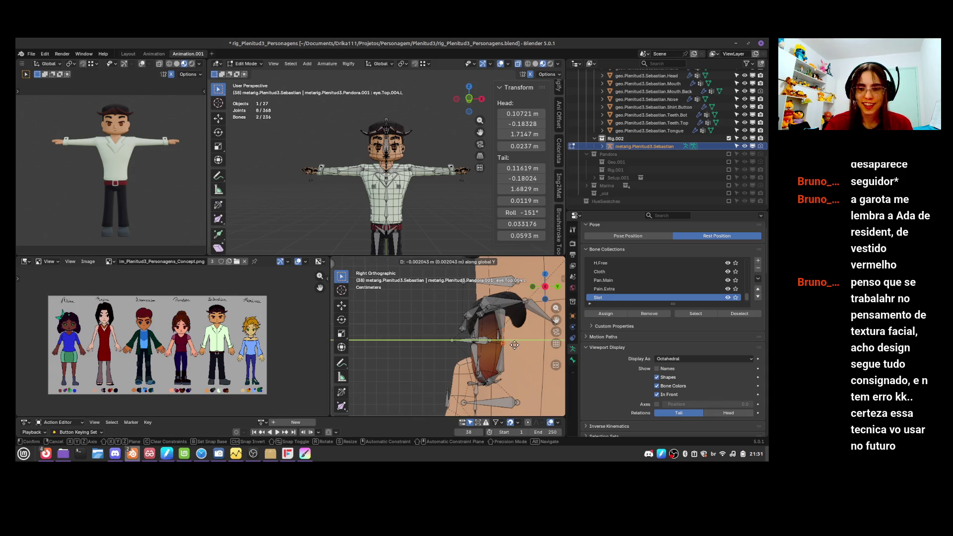
click(499, 366)
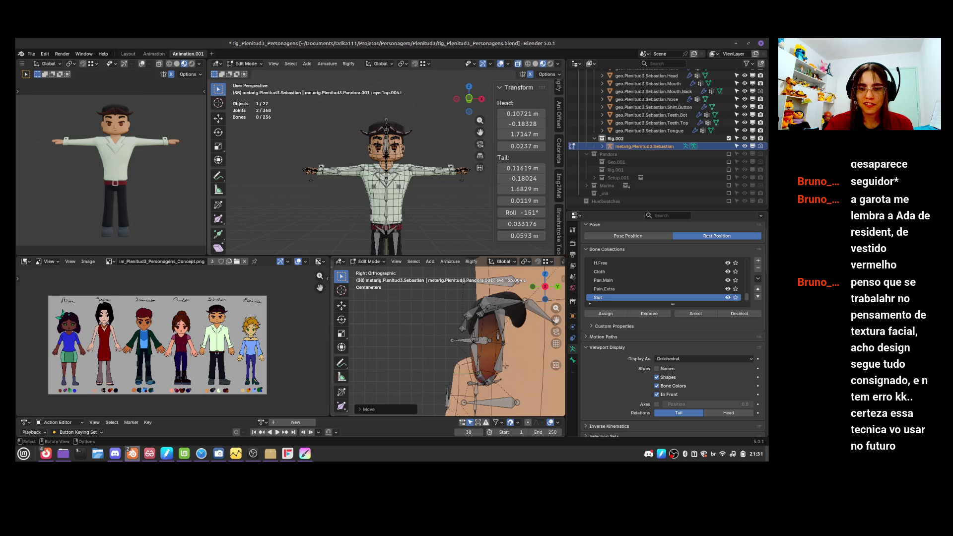
shift+middle_drag(531, 327, 511, 338)
click(510, 317)
key(g)
key(y)
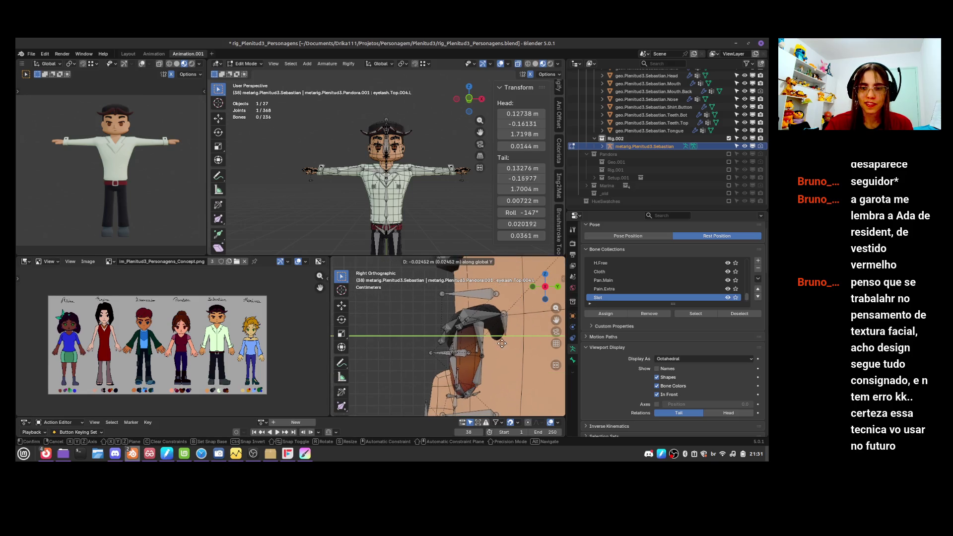
click(499, 344)
- Shift eyelash.Top.003.L, eyelash.Top.001.L and the next upper eyelash bone along Y onto the eye
click(489, 318)
key(g)
key(y)
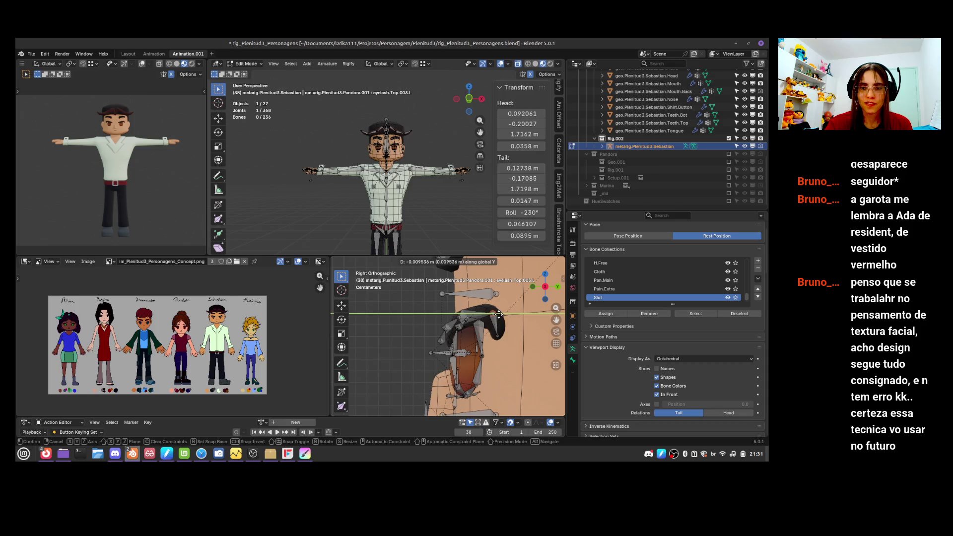
click(486, 316)
click(452, 348)
key(g)
key(y)
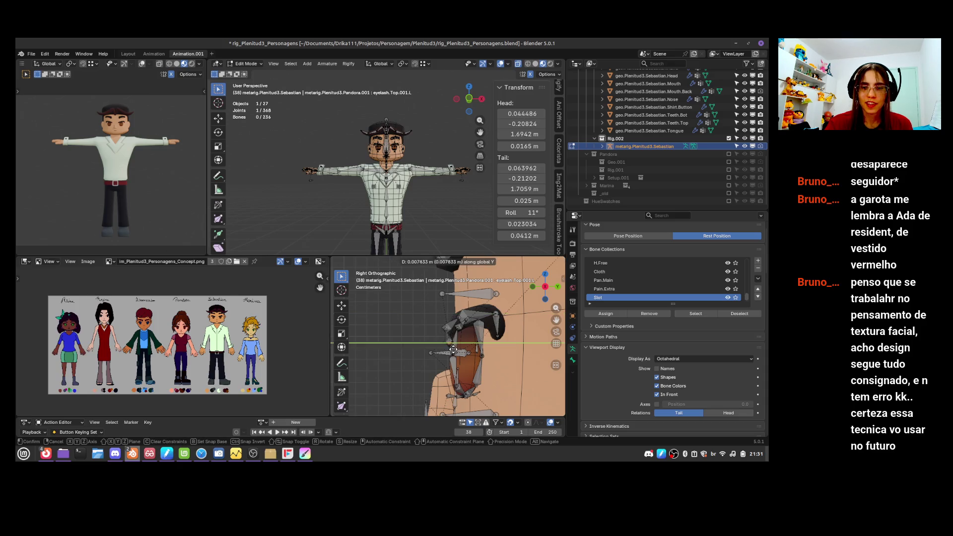
click(454, 349)
click(464, 315)
key(g)
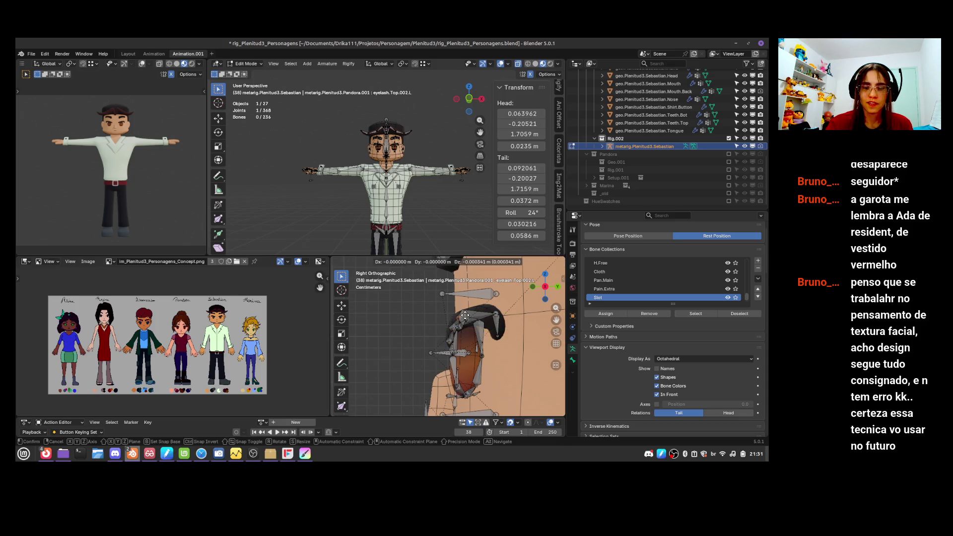
click(488, 302)
mouse_move(496, 353)
middle_down()
mouse_move(514, 357)
mouse_move(522, 346)
middle_up()
click(445, 312)
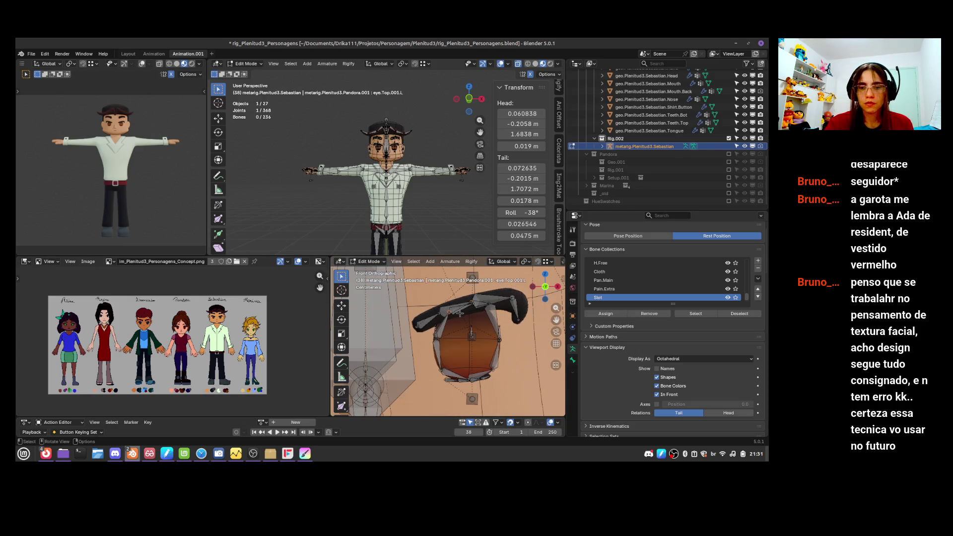
- Reposition the left upper eyelid bones closer to the eye surface
key(g)
click(467, 320)
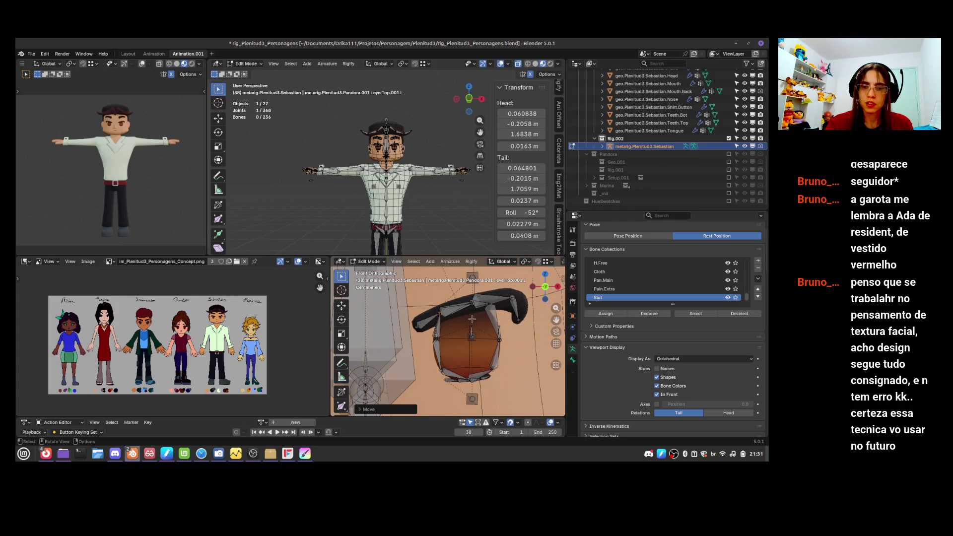
click(472, 305)
key(g)
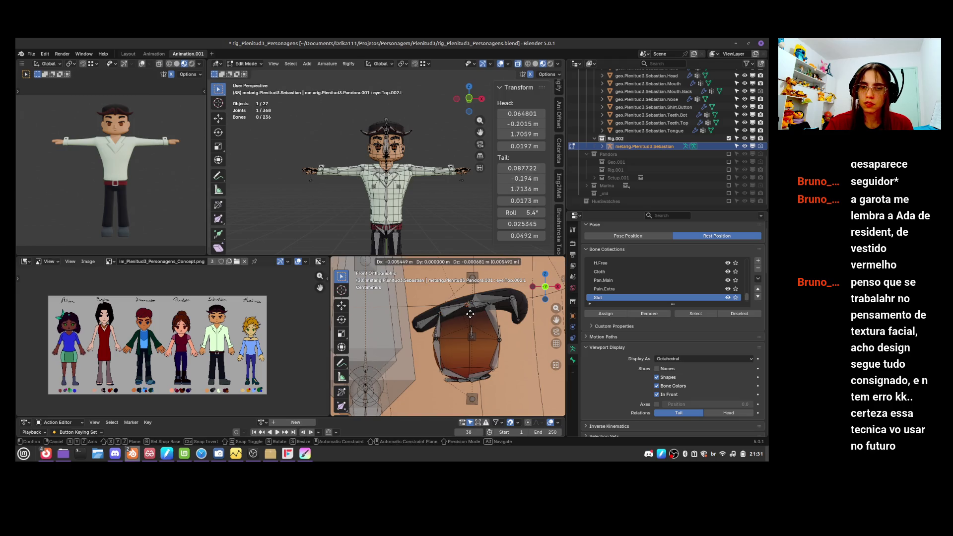
click(471, 314)
click(493, 307)
key(g)
key(Escape)
click(499, 356)
- Move a lower eyelash bone and its tail along global Y onto the eye
mouse_move(518, 371)
middle_down()
mouse_move(457, 383)
mouse_move(477, 377)
mouse_move(450, 367)
mouse_move(484, 398)
mouse_move(449, 380)
middle_up()
click(472, 380)
key(g)
key(y)
click(486, 381)
click(471, 384)
key(g)
key(y)
click(487, 398)
- Push the outer lower eyelash bone along global Y until it sits on the eye
click(484, 315)
key(g)
click(484, 315)
key(g)
key(y)
click(480, 320)
middle_drag(480, 320, 559, 373)
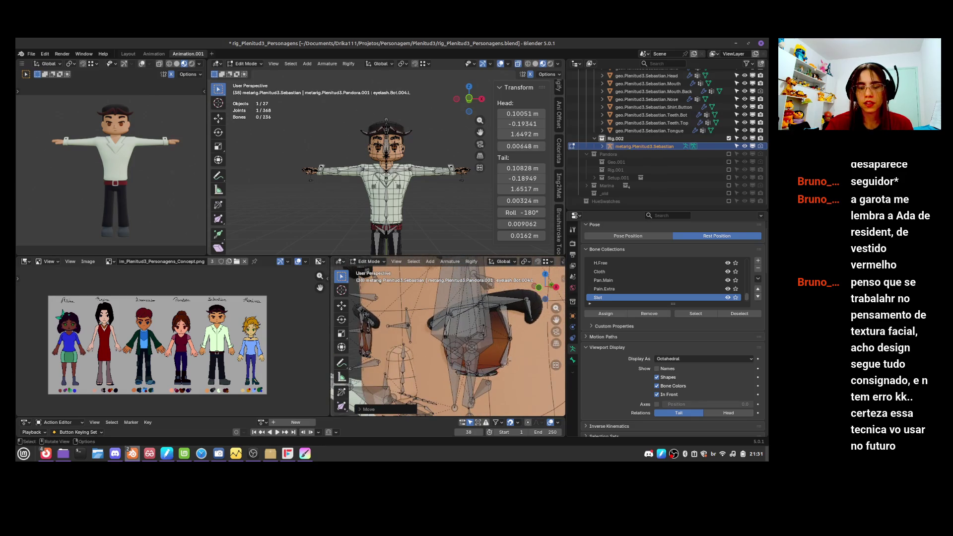
key(g)
key(y)
click(512, 381)
mouse_move(512, 381)
middle_down()
mouse_move(533, 320)
mouse_move(517, 366)
mouse_move(498, 377)
mouse_move(470, 361)
middle_up()
key(g)
key(y)
click(530, 338)
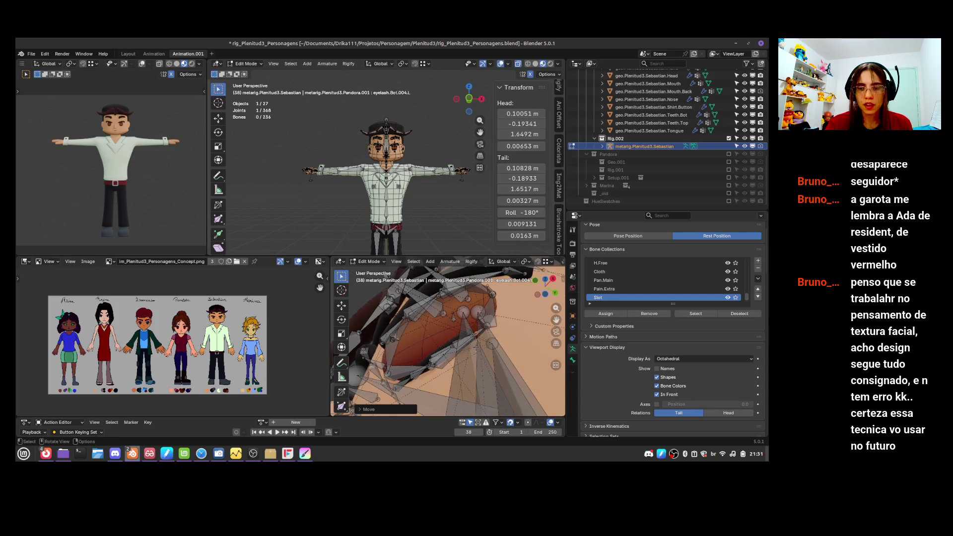
- Fit the remaining lower eyelash bones to the bottom rim, checking the armature outside Edit Mode
click(457, 352)
key(g)
key(y)
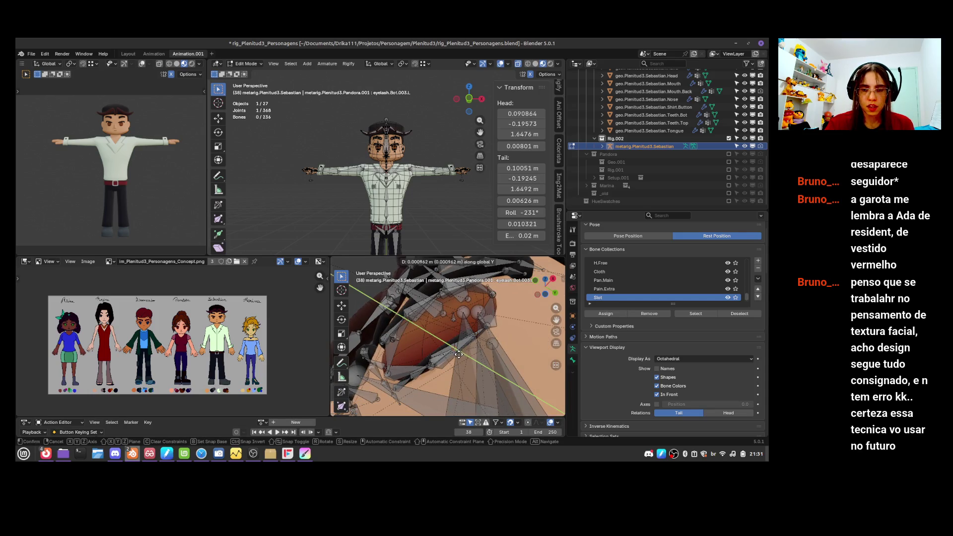
click(459, 354)
mouse_move(435, 375)
middle_down()
mouse_move(510, 386)
mouse_move(513, 376)
middle_up()
click(436, 380)
key(Tab)
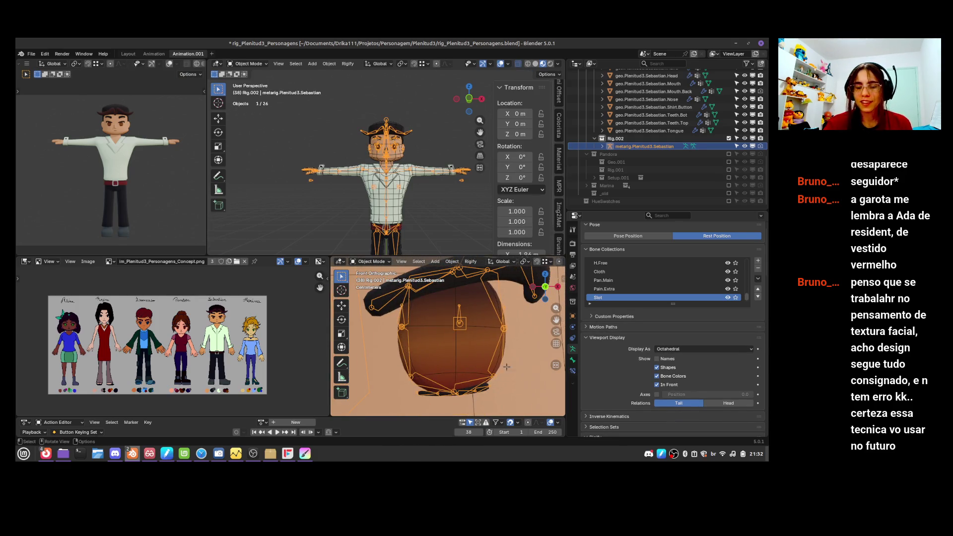
key(Tab)
drag(478, 396, 478, 395)
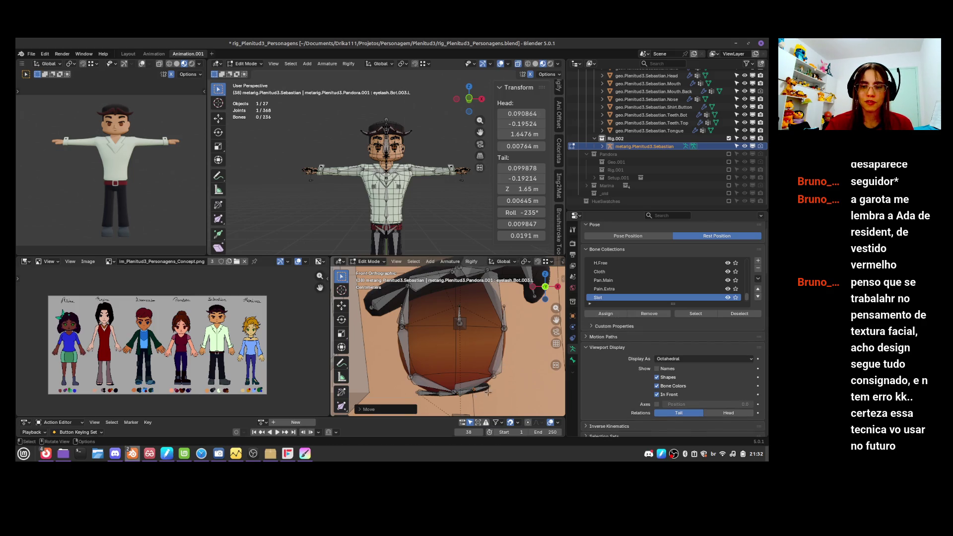
click(487, 394)
drag(456, 394, 457, 395)
scroll(494, 370, down, 5)
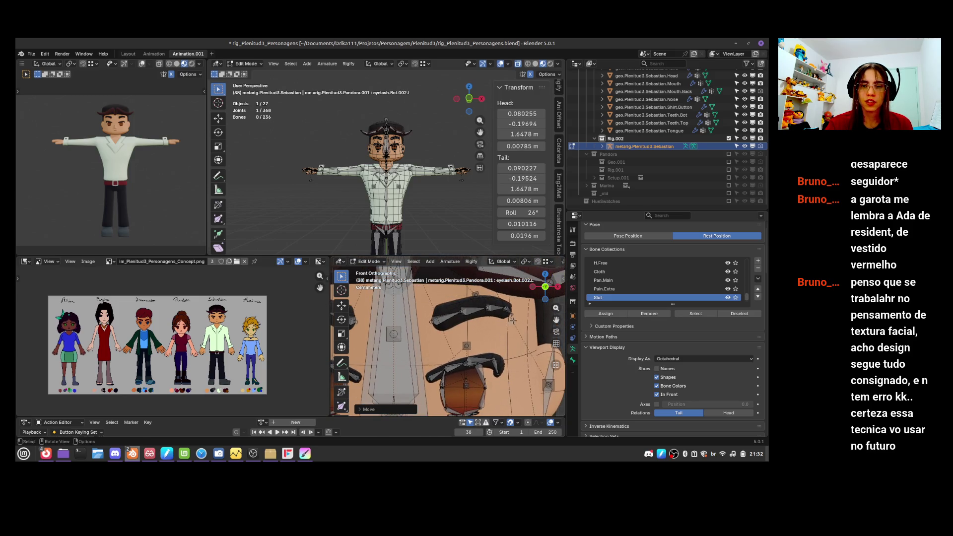
- Move the lower eyelash bone to its new position below the left eye
key(g)
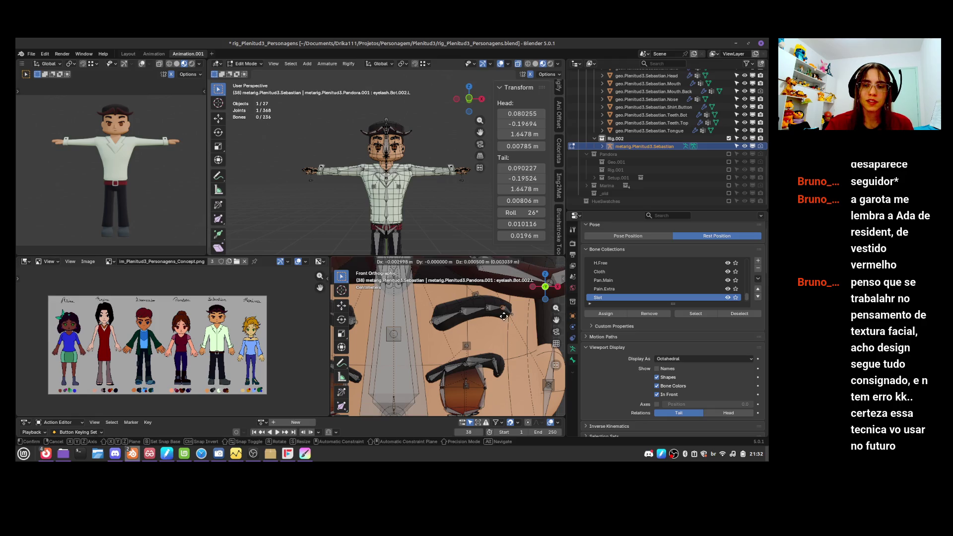
click(513, 322)
scroll(514, 322, down, 3)
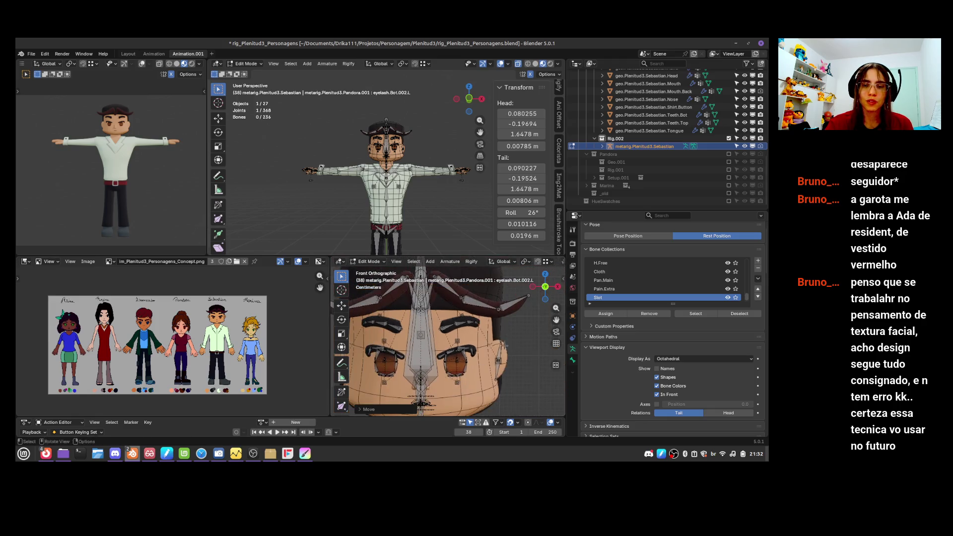
- Set the small eyebrow bone's roll to 0
click(458, 323)
scroll(477, 331, up, 5)
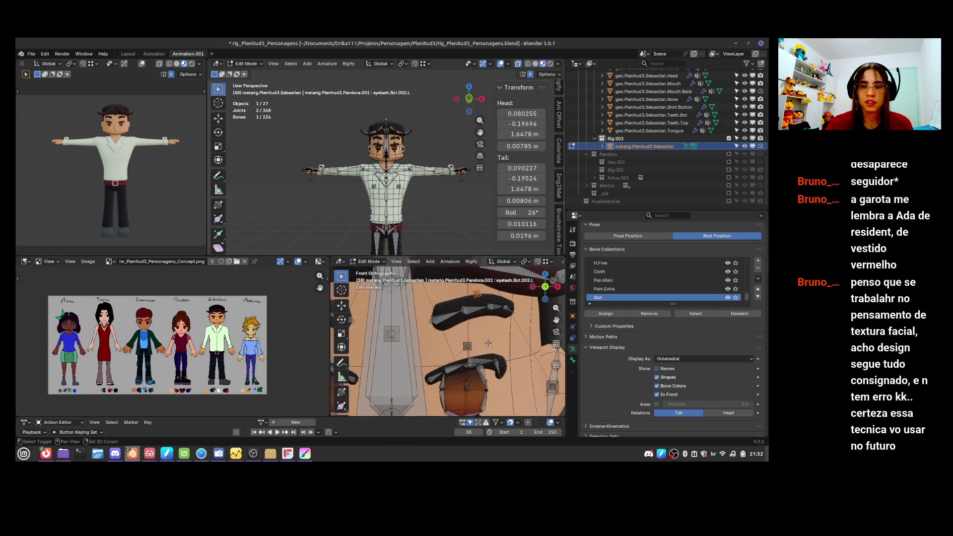
click(539, 213)
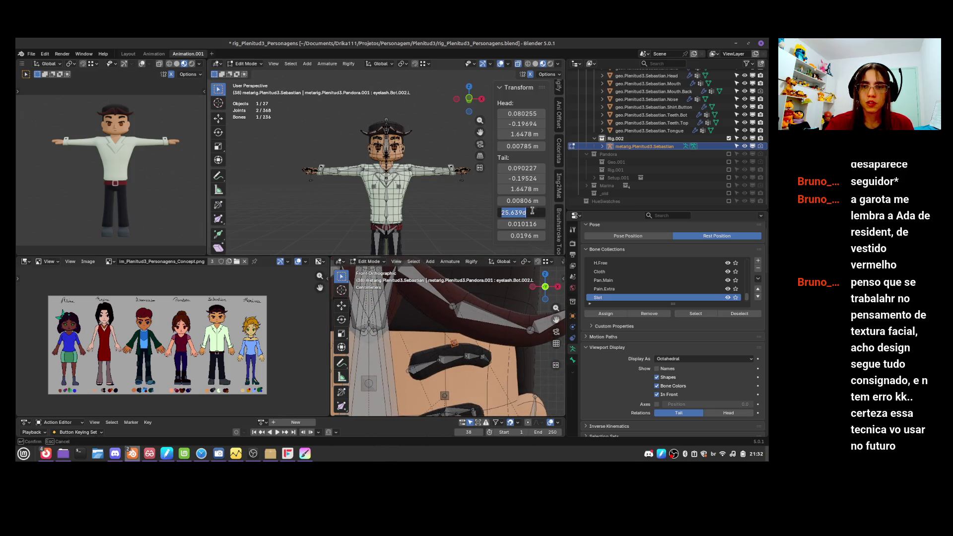
text(0)
key(Return)
- Zero eyebrow.L's roll and move the bone over the left brow
click(453, 344)
click(538, 213)
text(0)
key(Return)
key(g)
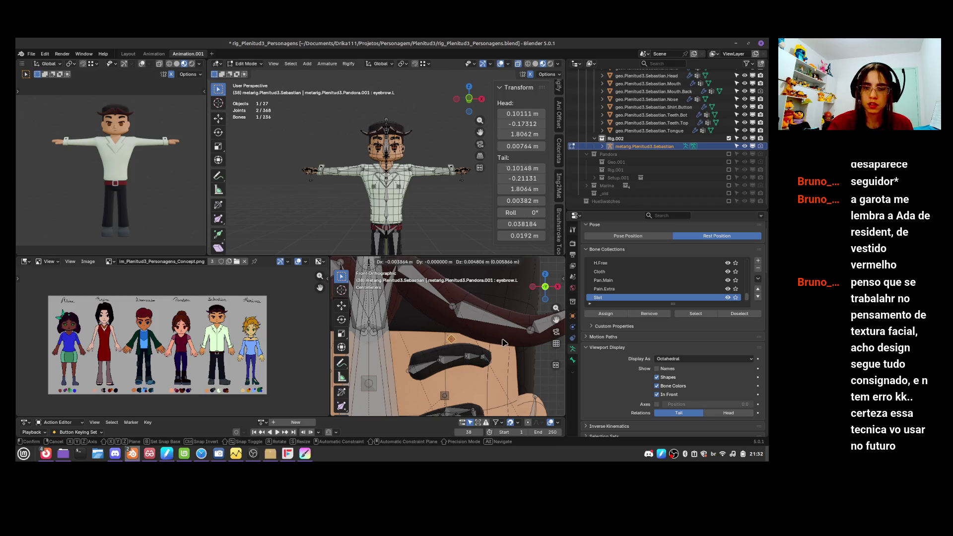
click(506, 341)
key(g)
click(506, 341)
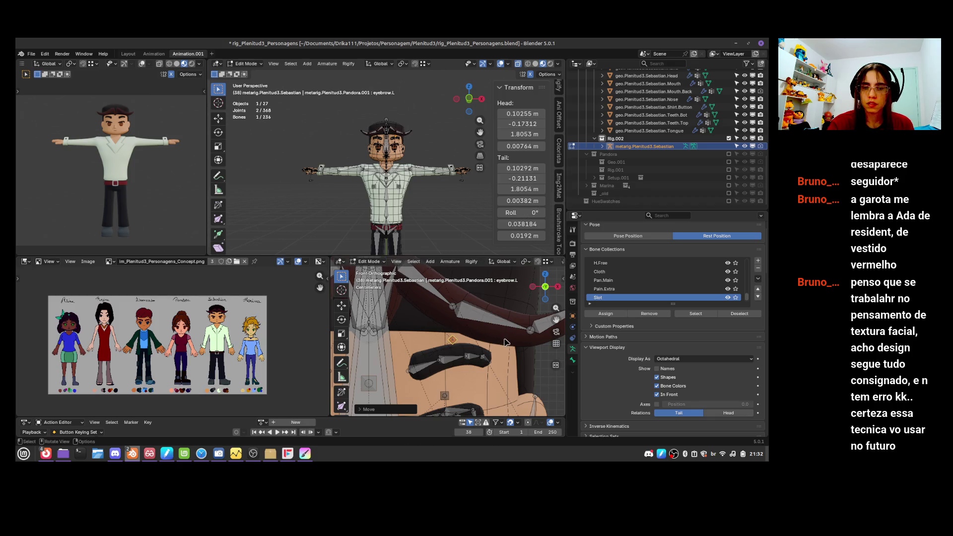
- Fine-tune eyebrow.L's roll value in the Transform panel
mouse_move(507, 342)
ctrl+middle_down()
mouse_move(494, 378)
mouse_move(523, 346)
ctrl+middle_up()
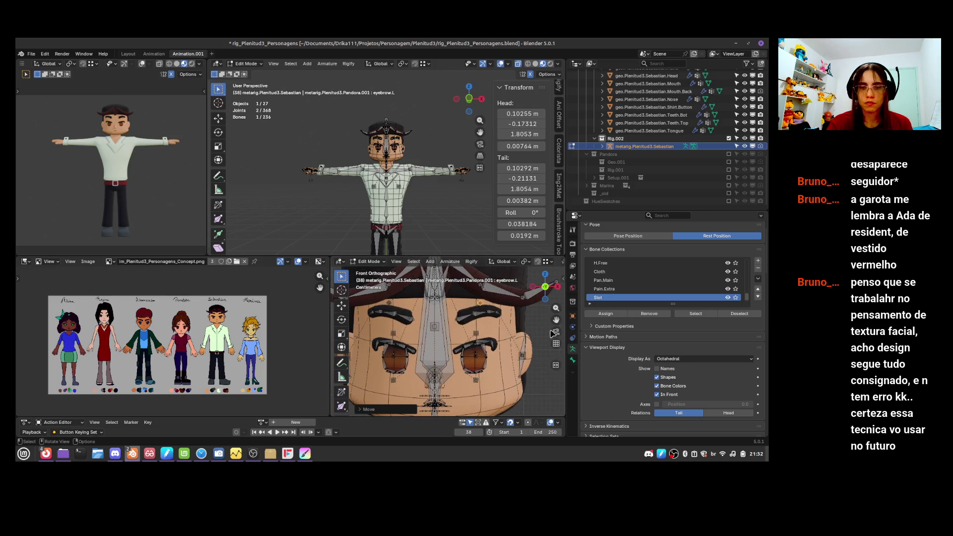
click(484, 338)
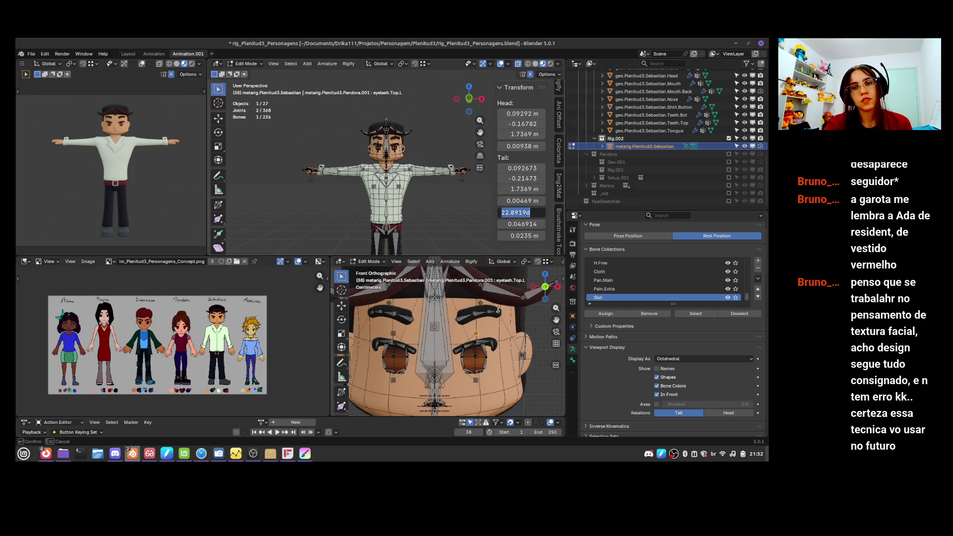
click(481, 301)
click(537, 214)
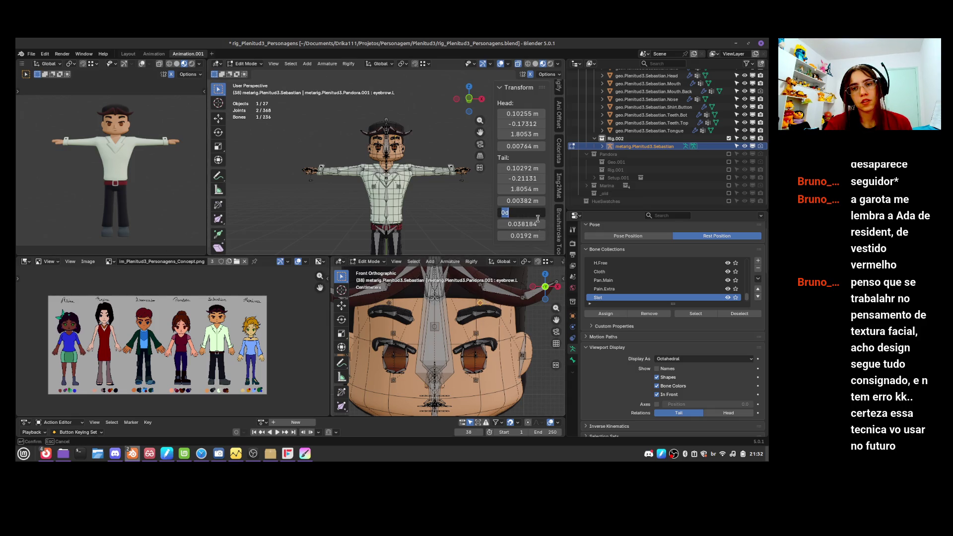
key(Return)
drag(531, 211, 531, 211)
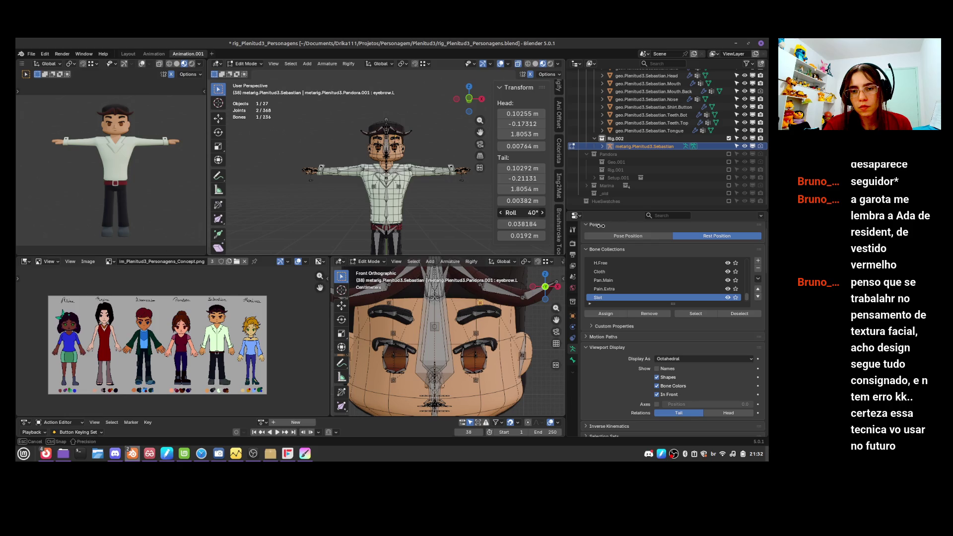
drag(610, 225, 611, 227)
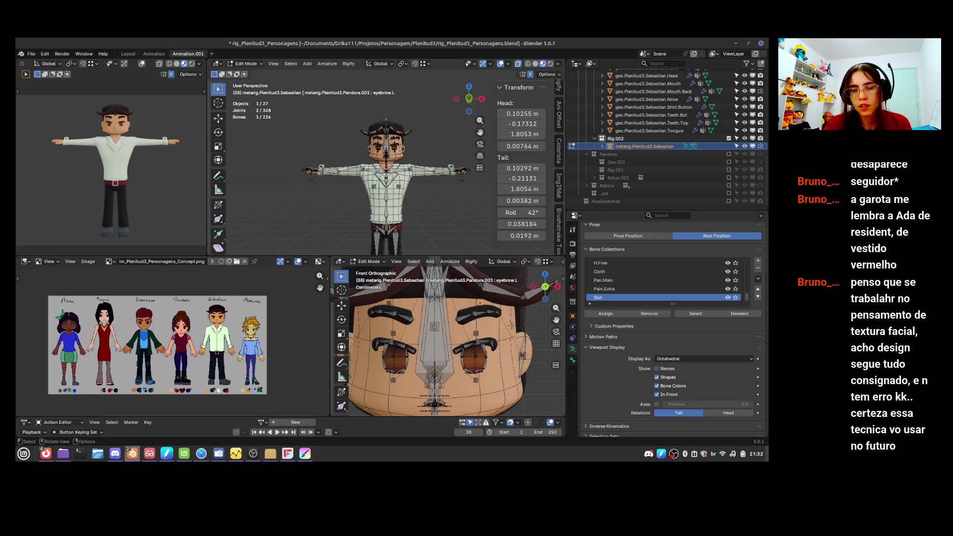
scroll(511, 324, up, 2)
- Reset eyelash.Bot.L's roll to 0, then adjust it to 4.5°
click(490, 402)
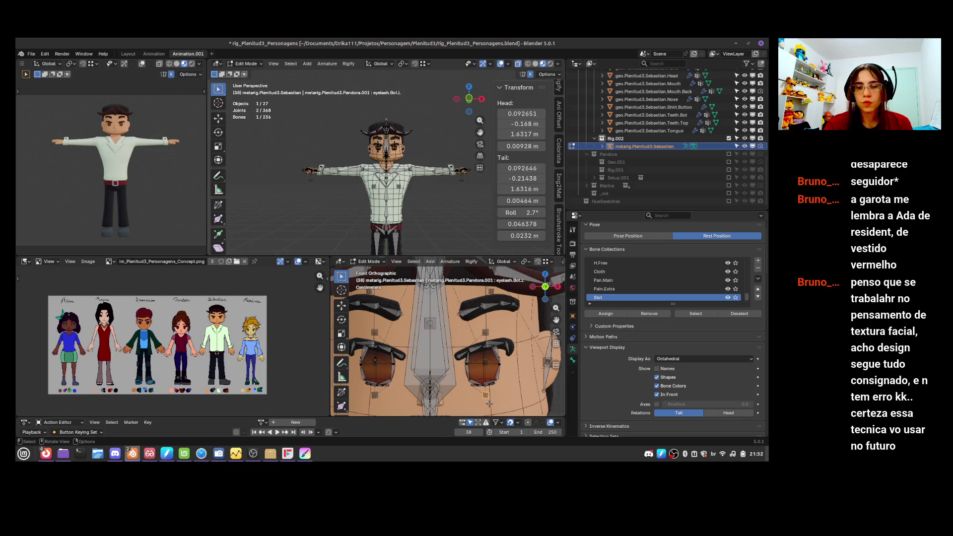
double_click(545, 213)
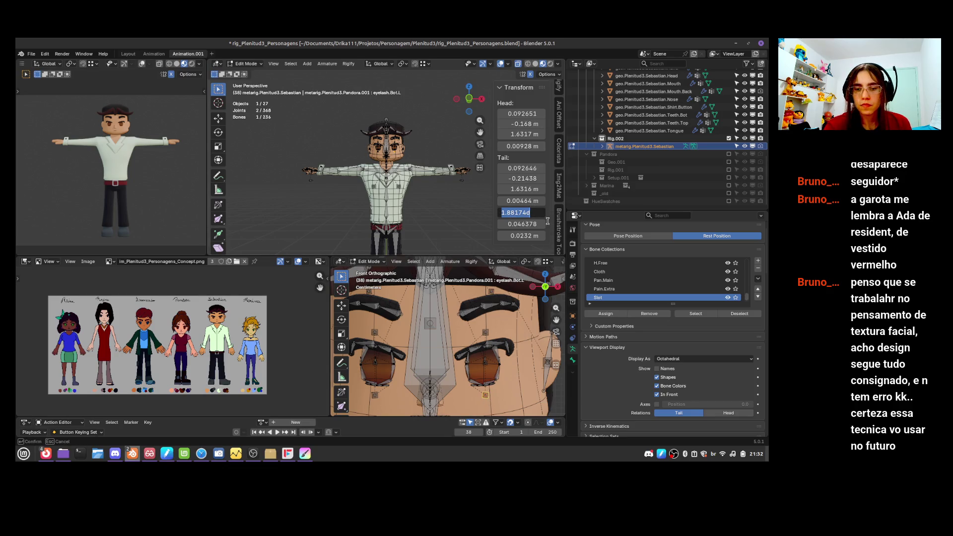
key(Return)
mouse_move(519, 213)
mouse_down()
mouse_move(489, 219)
mouse_move(540, 214)
mouse_up()
mouse_move(447, 348)
middle_down()
mouse_move(516, 352)
mouse_move(477, 390)
mouse_move(496, 349)
mouse_move(525, 355)
mouse_move(545, 346)
mouse_move(514, 397)
mouse_move(526, 353)
middle_up()
scroll(487, 361, up, 8)
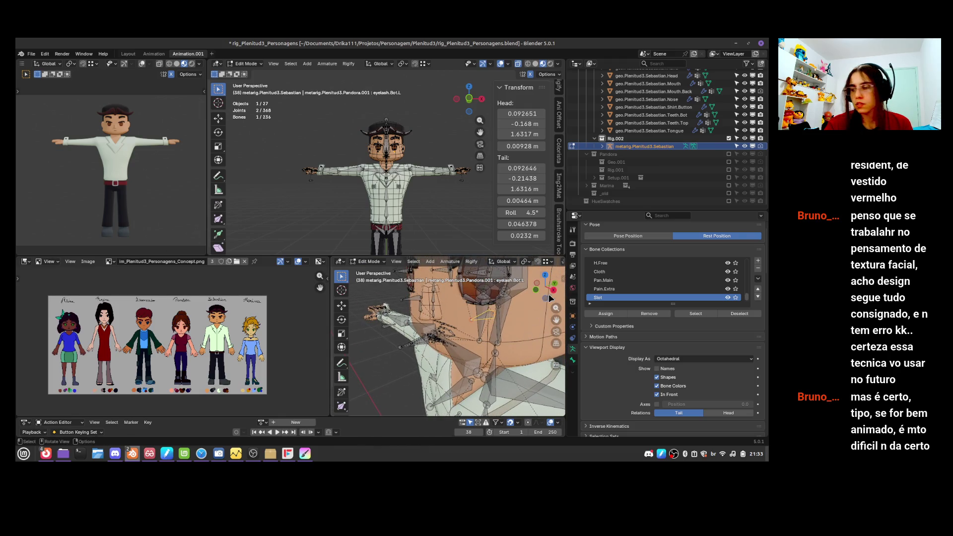
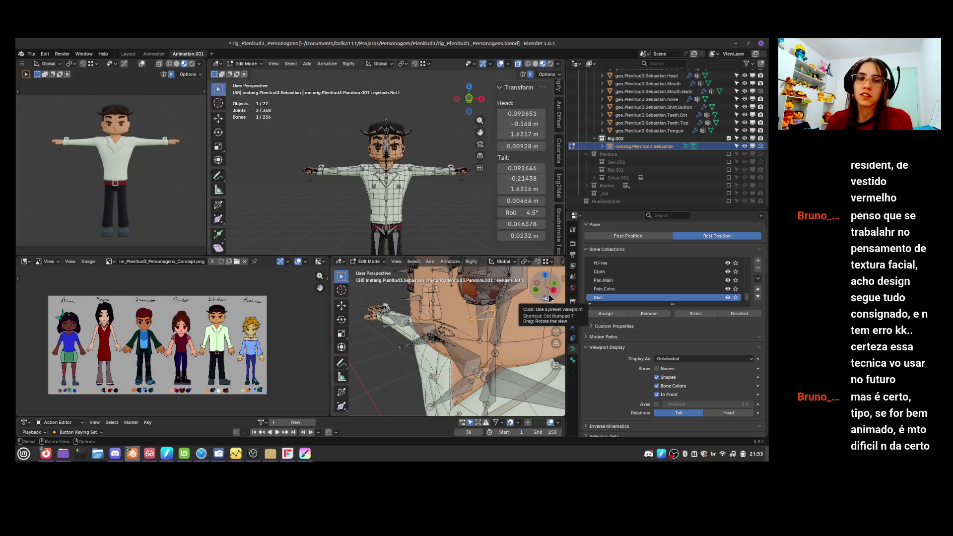
- In Object Mode, select the Teeth.Bot, Teeth.Top and Tongue meshes plus the metarig
mouse_move(436, 370)
middle_down()
mouse_move(458, 346)
mouse_move(498, 366)
mouse_move(483, 357)
mouse_move(500, 341)
middle_up()
key(KP_3)
key(Tab)
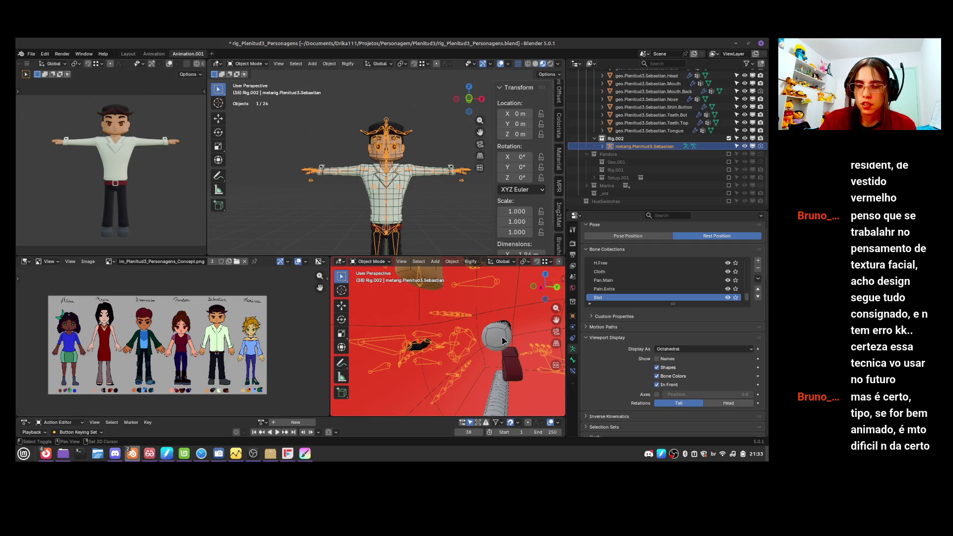
click(503, 341)
shift+click(514, 360)
shift+click(504, 345)
shift+click(504, 393)
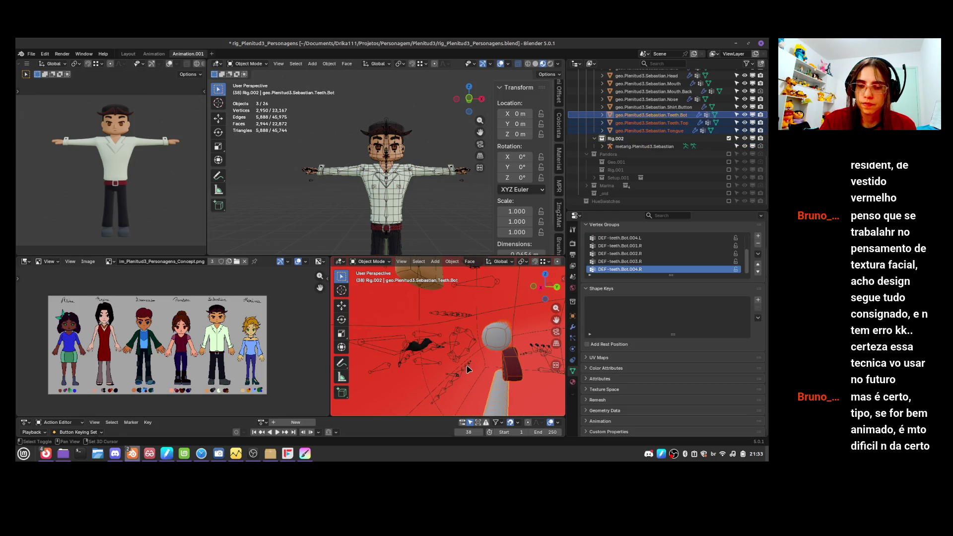
shift+click(468, 370)
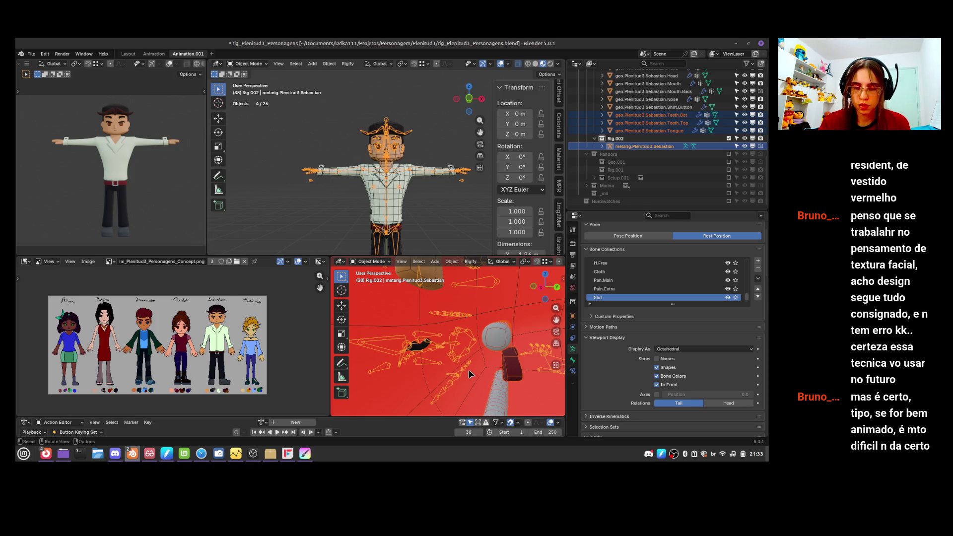
- Isolate them in Local view, zoom in on the head bones from the side, and enter metarig Edit Mode
key(KP_Decimal)
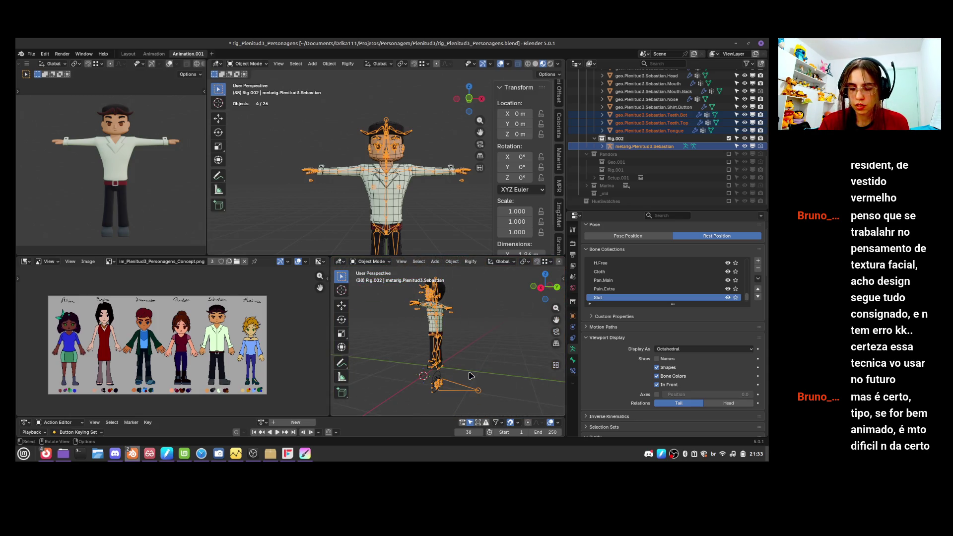
key(KP_Divide)
key(KP_3)
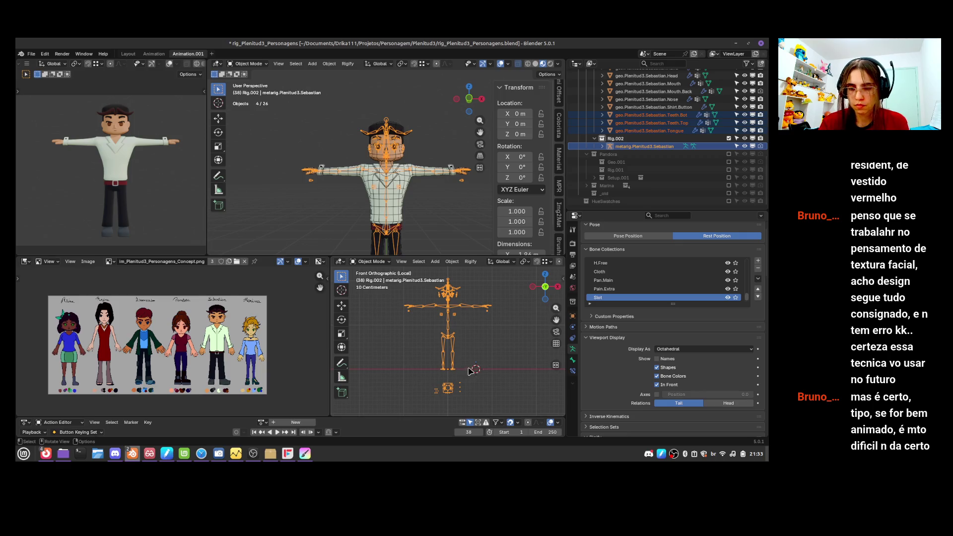
ctrl+middle_drag(462, 372, 480, 355)
key(Tab)
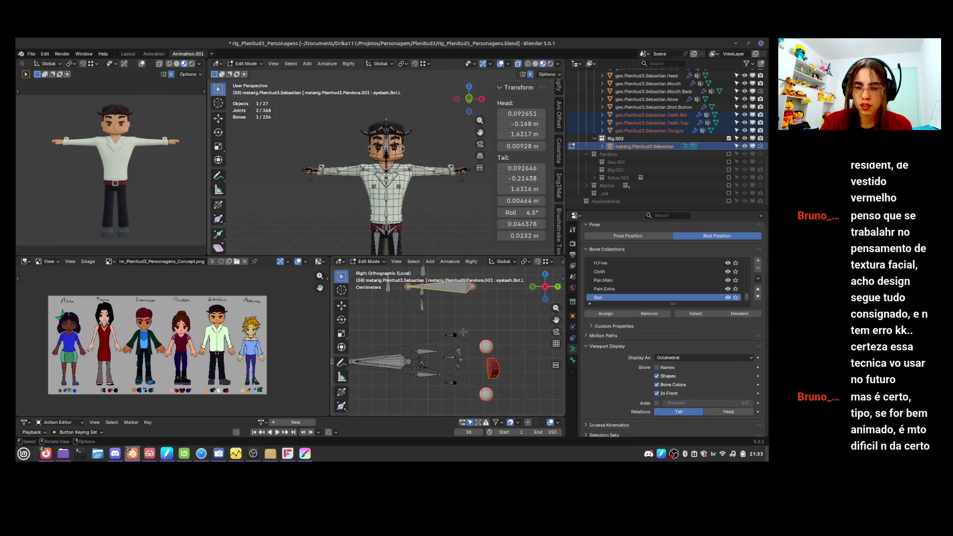
- Select Teeth.Top and review its Mirror, Armature and Subdivision modifiers from the top view
scroll(468, 341, up, 2)
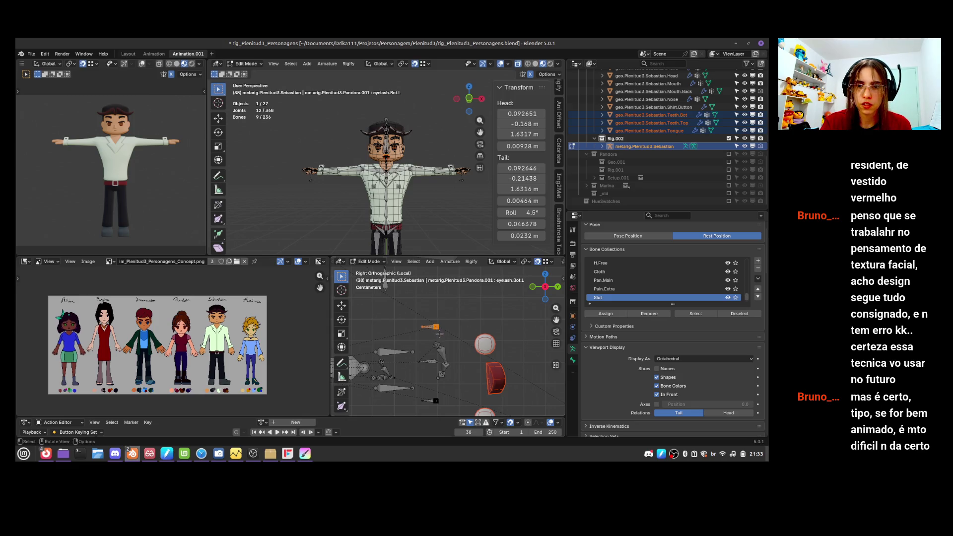
key(Tab)
click(486, 344)
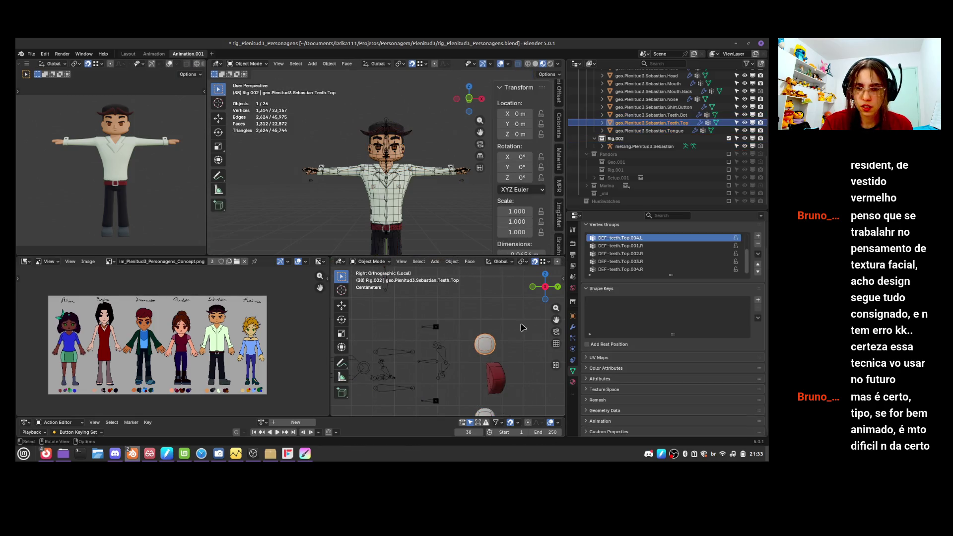
click(574, 328)
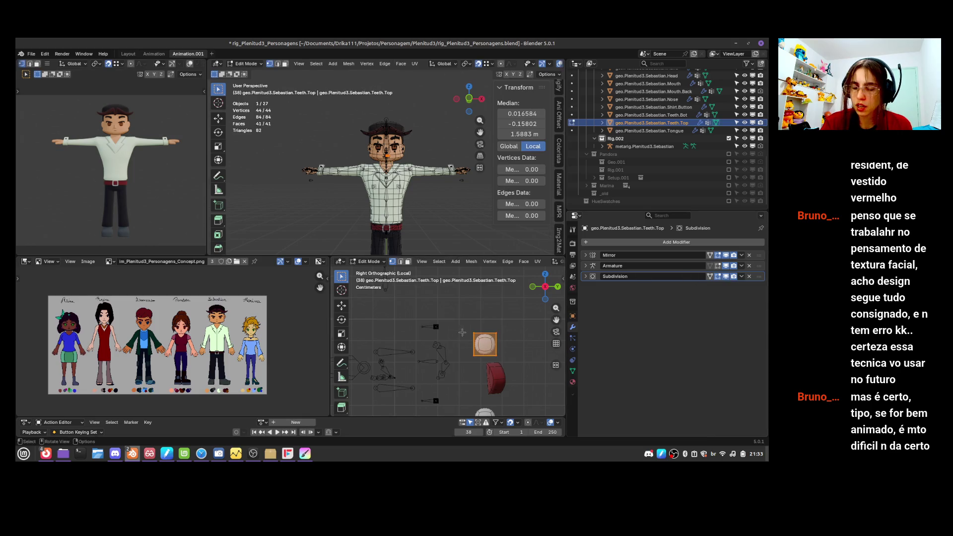
key(KP_7)
key(KP_Decimal)
- Make the metarig active again and return to its bone Edit Mode
key(Tab)
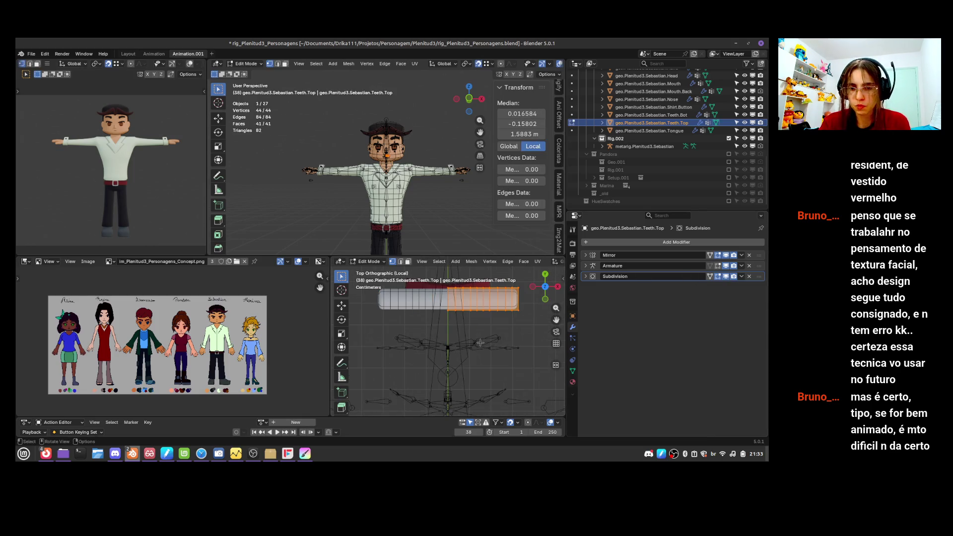
key(Tab)
click(498, 342)
key(Tab)
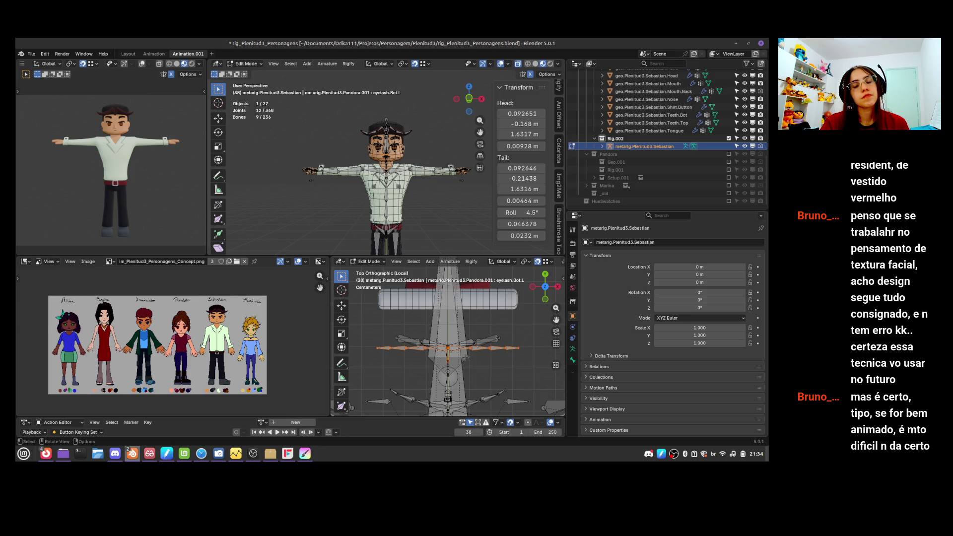
- Move the selected bones along Y, then down so the chain rests on the upper teeth
key(g)
key(y)
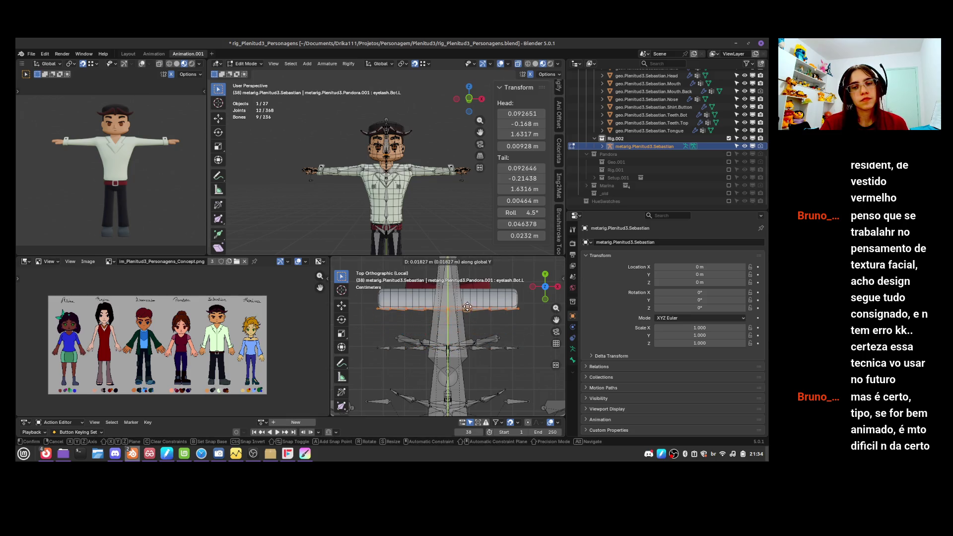
click(469, 299)
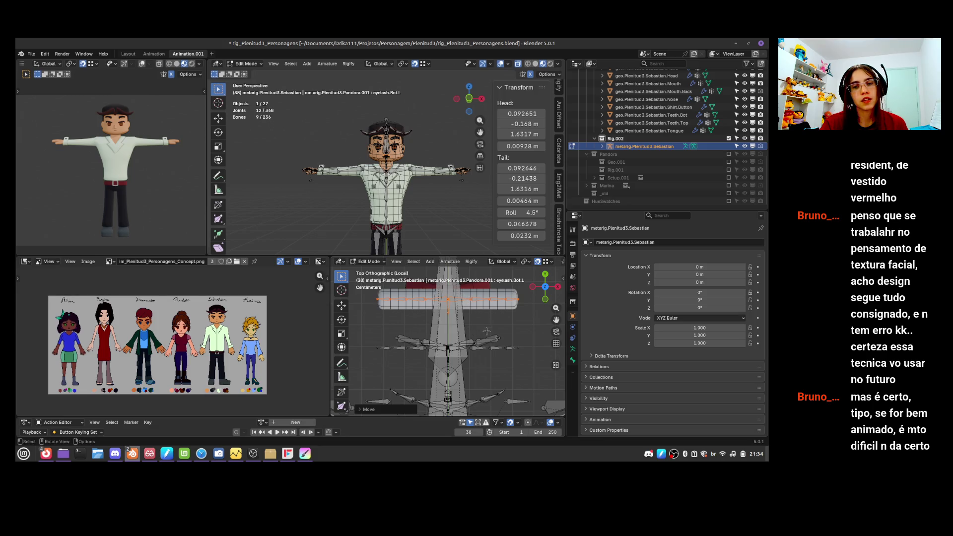
mouse_move(510, 332)
middle_down()
mouse_move(504, 290)
mouse_move(498, 312)
middle_up()
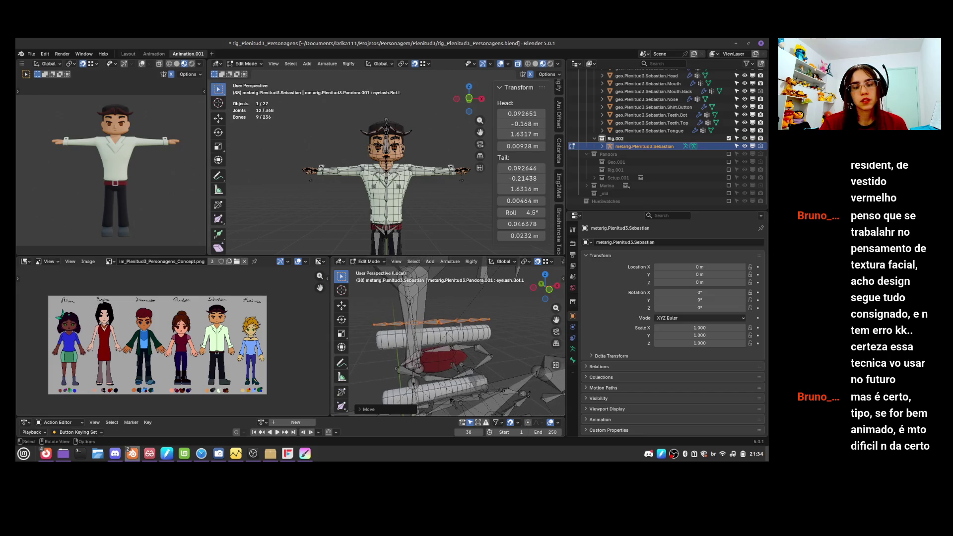
key(g)
click(460, 341)
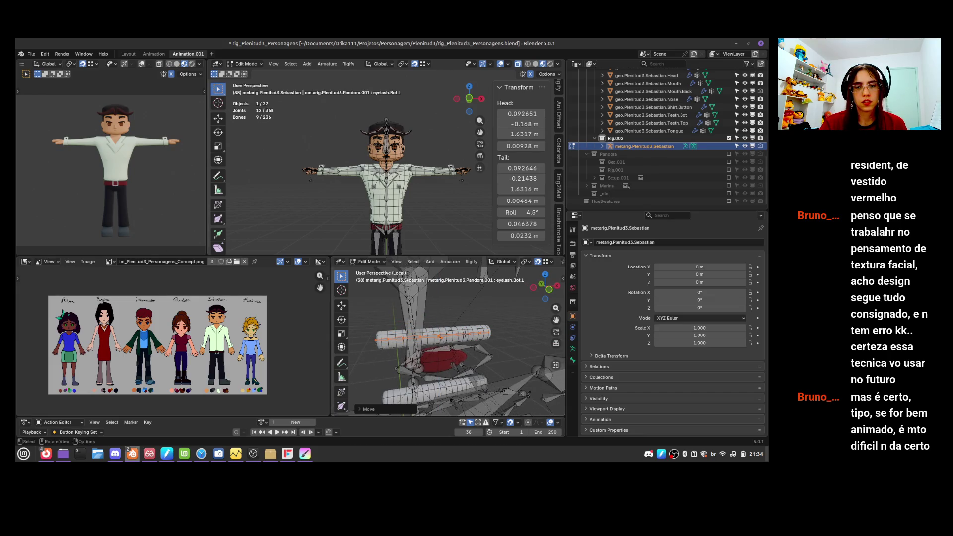
- Select lip.Top and the cluster of upper lip bones around the mouth
key(KP_1)
mouse_move(493, 340)
middle_down()
mouse_move(525, 368)
mouse_move(524, 360)
middle_up()
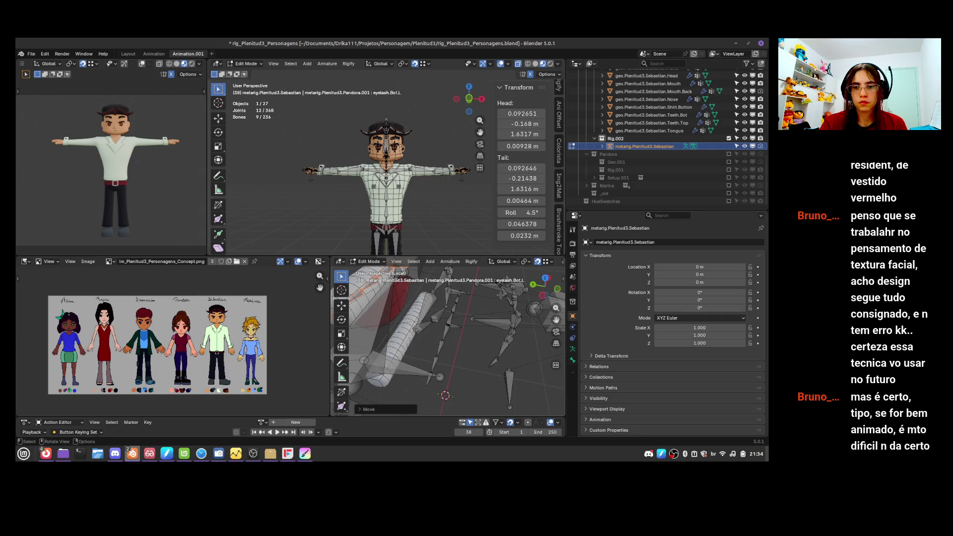
click(521, 288)
mouse_move(521, 288)
middle_down()
mouse_move(458, 333)
mouse_move(491, 372)
middle_up()
drag(458, 332, 482, 357)
mouse_move(482, 357)
middle_down()
mouse_move(500, 337)
mouse_move(490, 326)
middle_up()
- Move the upper lip bones along Y and vertically, undoing the last move
key(g)
key(y)
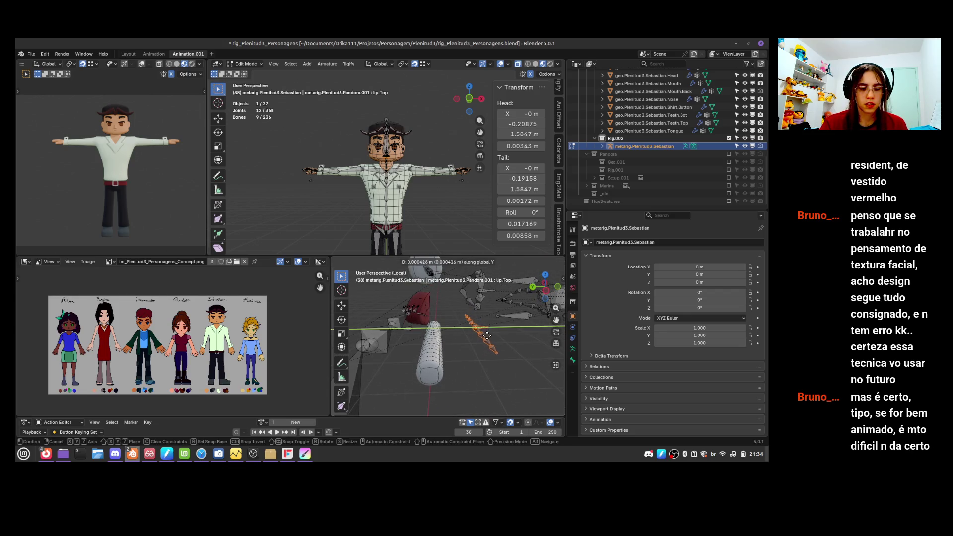
click(432, 352)
key(g)
key(z)
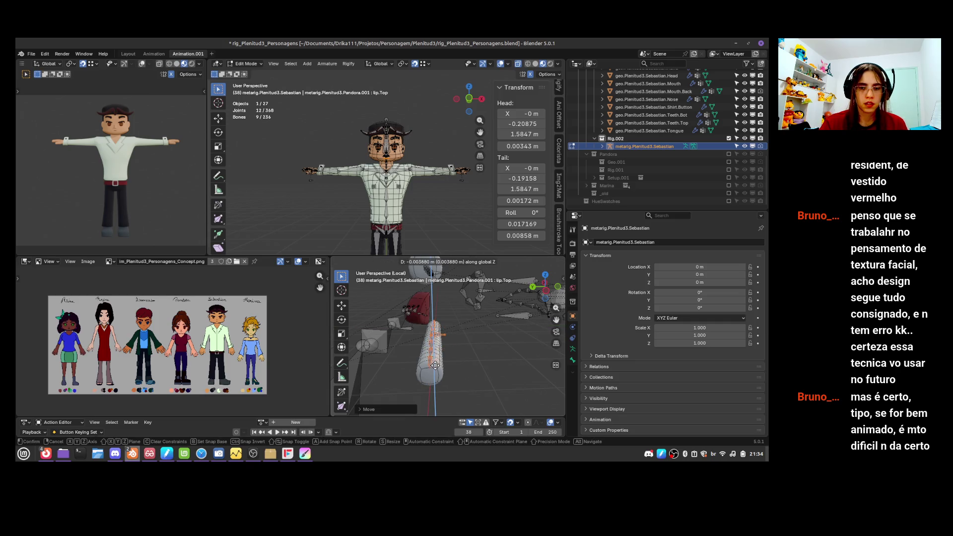
click(435, 365)
middle_drag(435, 365, 477, 357)
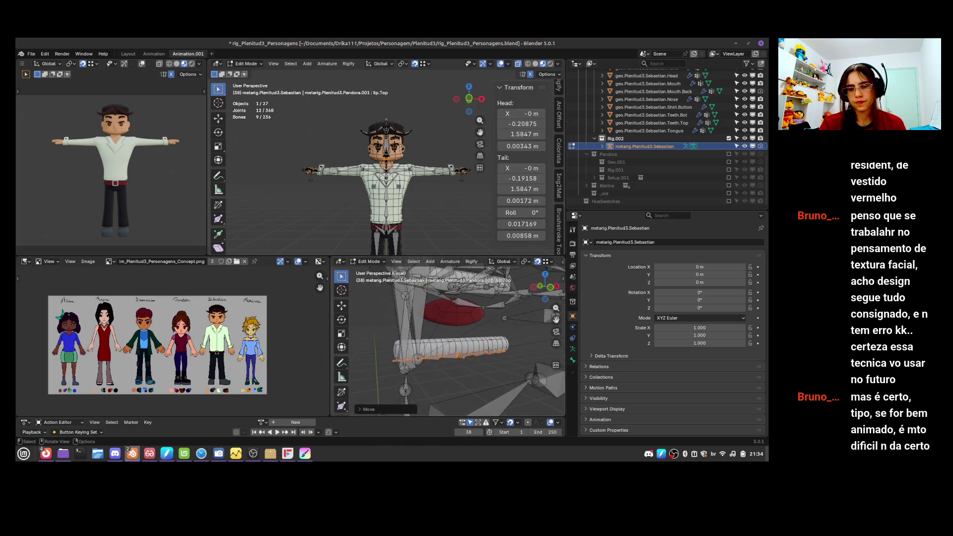
key(ctrl+z)
- From the front view, lower the upper lip bone vertically onto the teeth
key(KP_3)
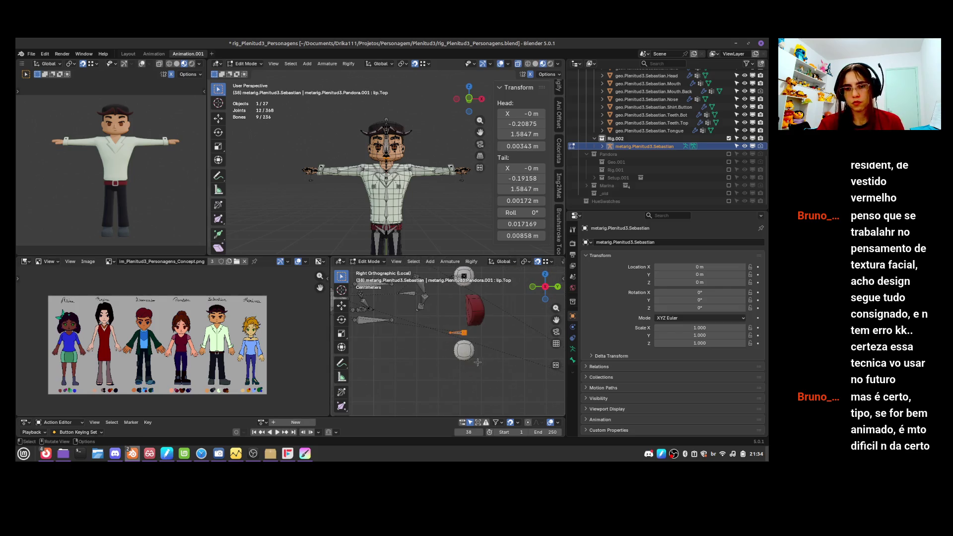
key(KP_1)
key(g)
key(z)
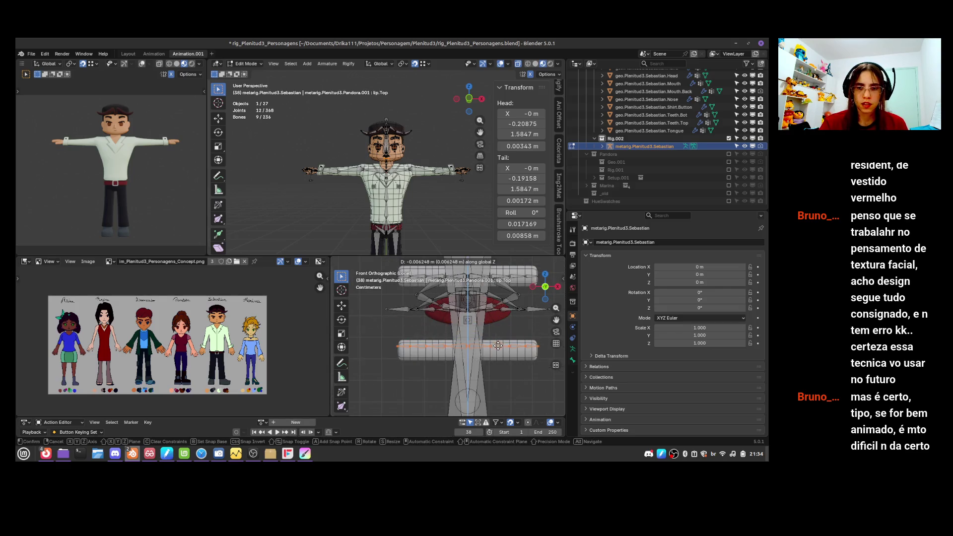
click(498, 350)
mouse_move(516, 344)
middle_down()
mouse_move(497, 358)
mouse_move(508, 342)
middle_up()
- Move the tongue bones into the tongue mesh, then check from an orthographic side view
click(425, 322)
middle_drag(450, 328, 464, 332)
scroll(464, 333, up, 3)
key(g)
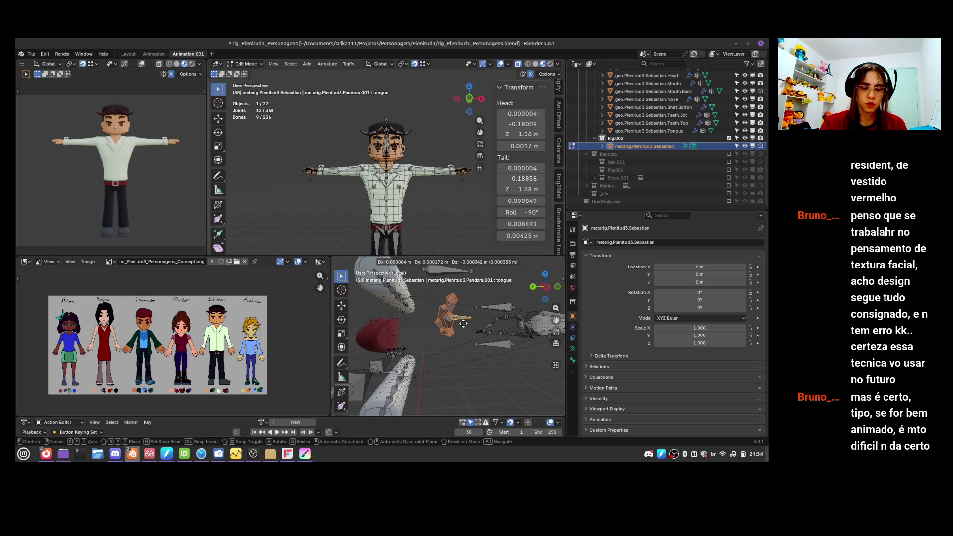
click(479, 334)
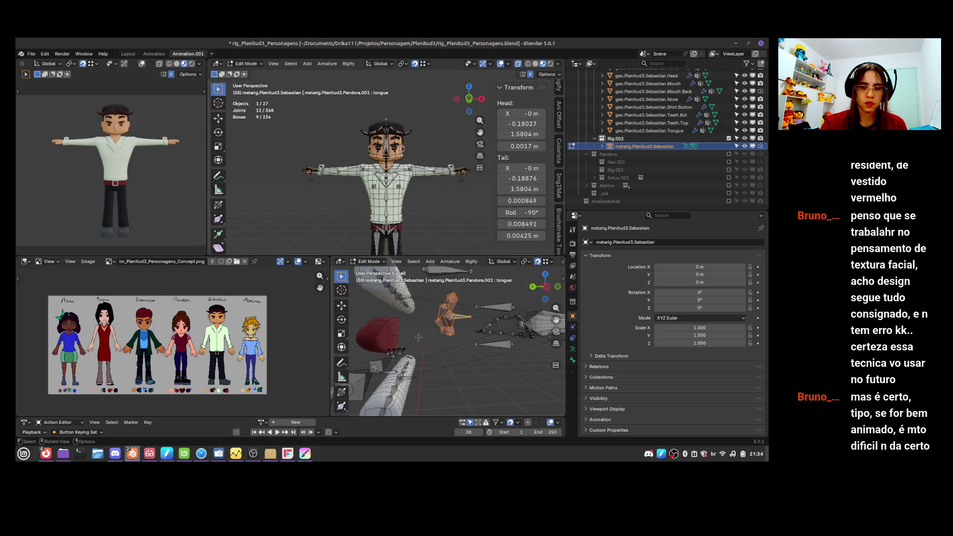
key(KP_5)
key(KP_3)
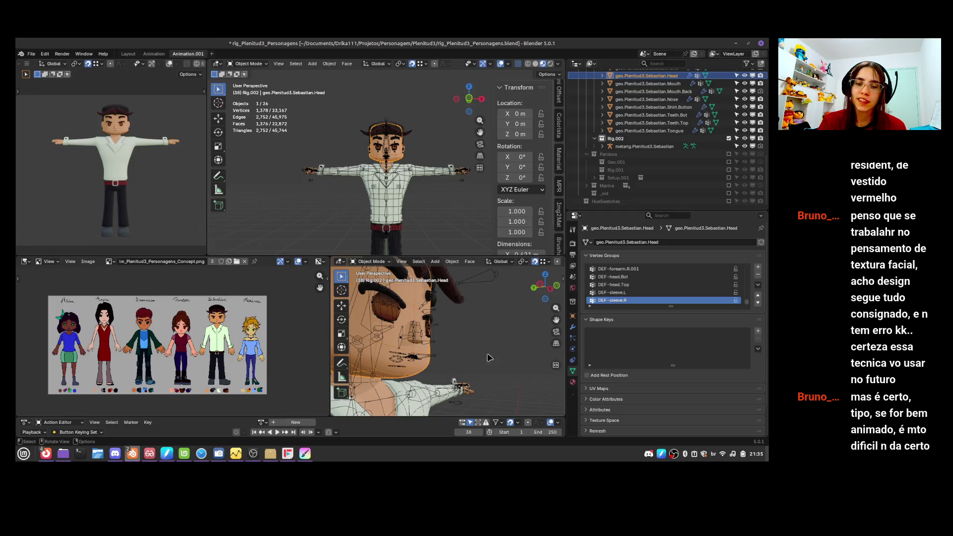
click(470, 401)
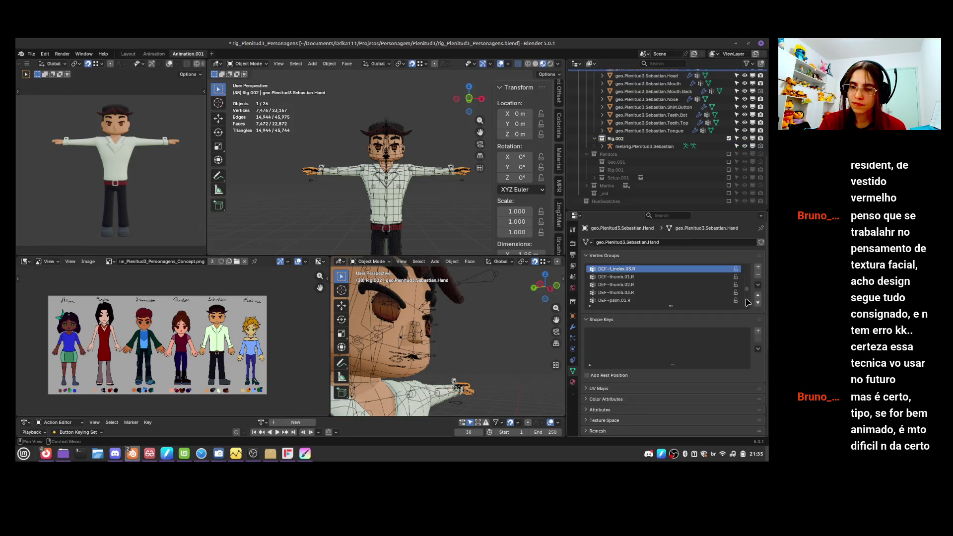
scroll(745, 297, up, 5)
scroll(748, 285, up, 5)
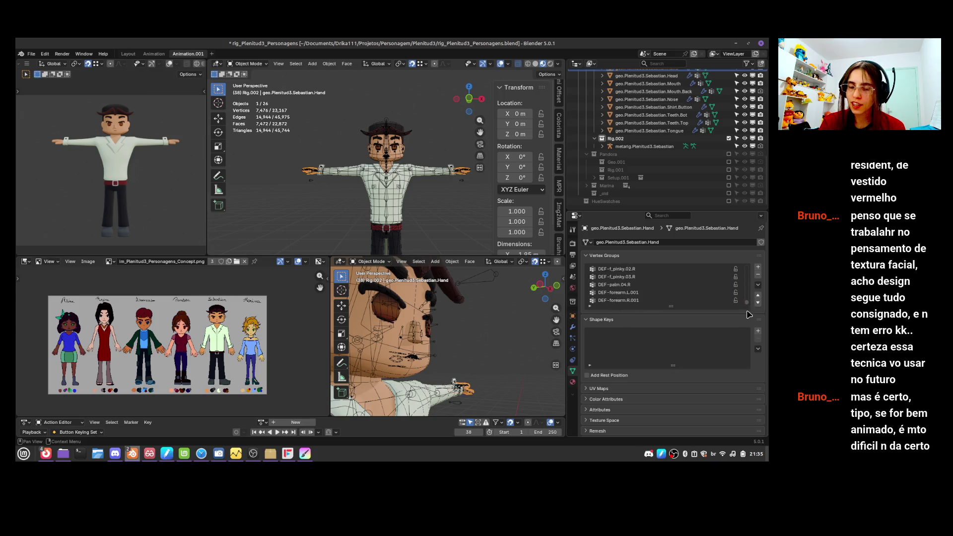
middle_drag(476, 380, 549, 385)
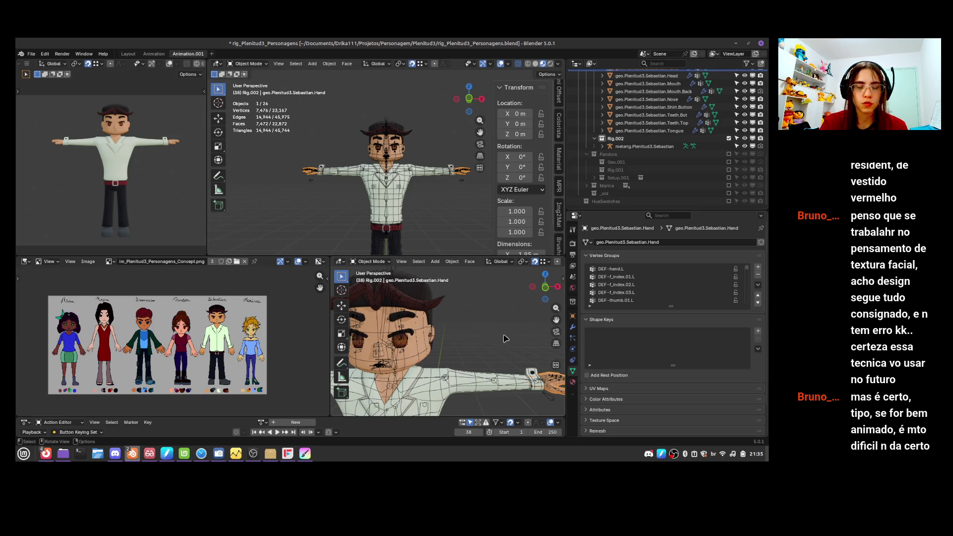
middle_drag(493, 374, 508, 399)
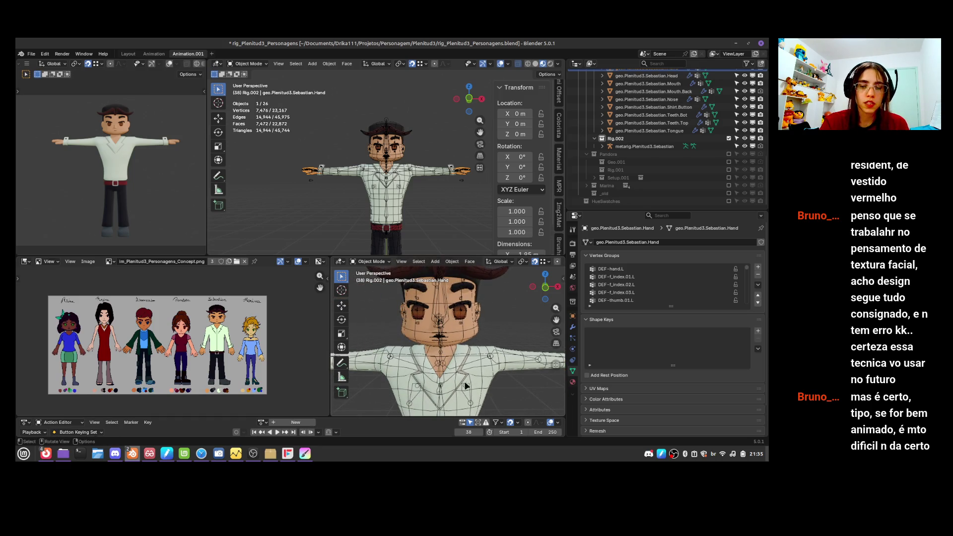
click(452, 409)
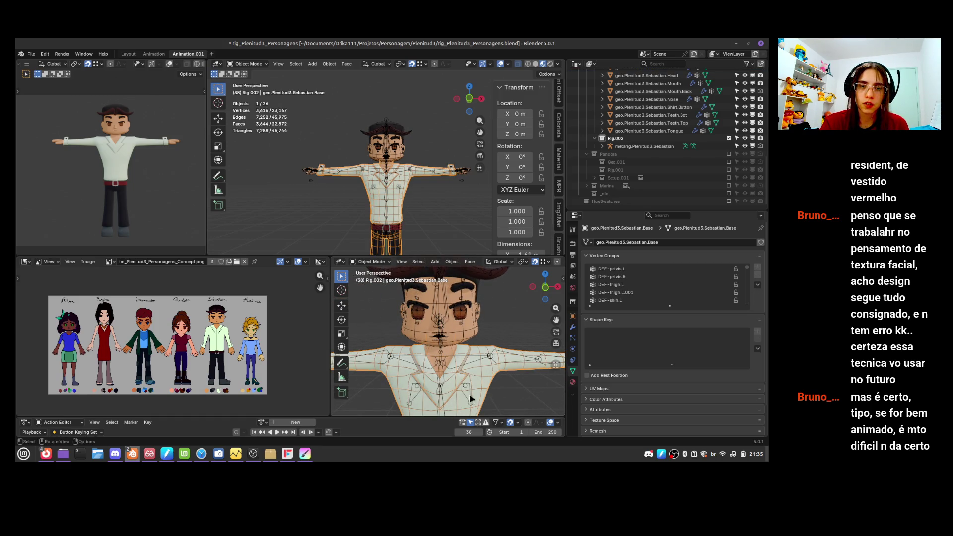
mouse_move(480, 385)
ctrl+middle_down()
mouse_move(513, 336)
mouse_move(499, 331)
mouse_move(502, 363)
ctrl+middle_up()
- Inspect the metarig's head bones in Edit Mode from the front and side
click(501, 363)
key(Tab)
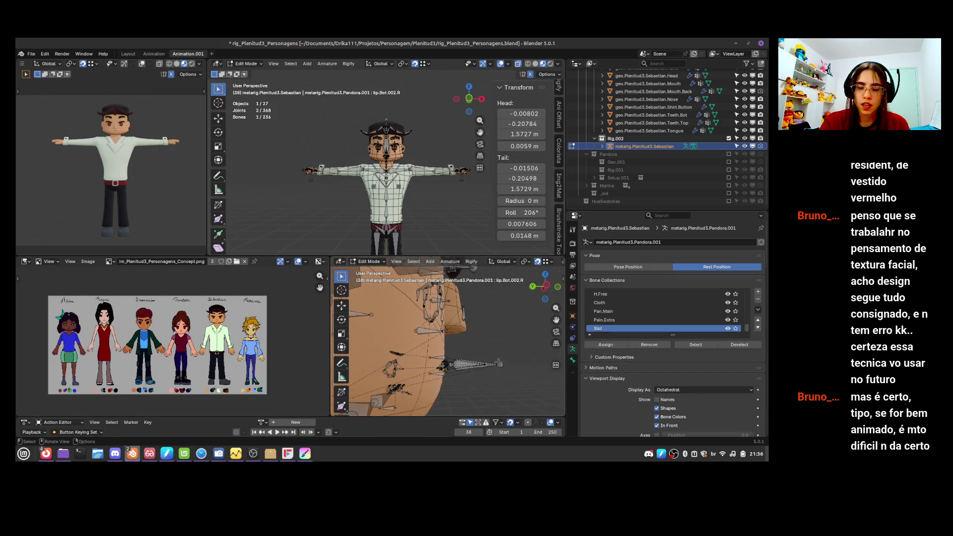
key(KP_1)
key(KP_3)
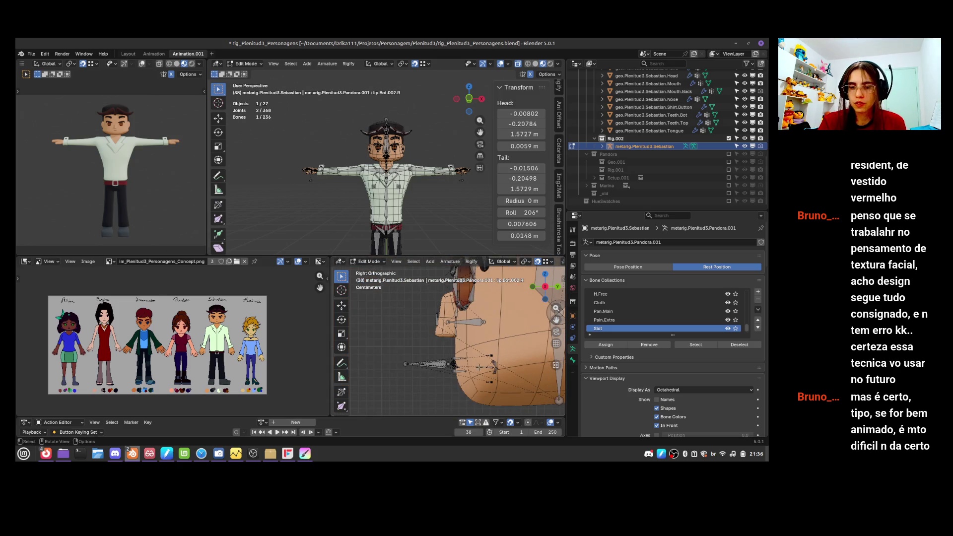
scroll(480, 366, up, 6)
scroll(475, 365, up, 3)
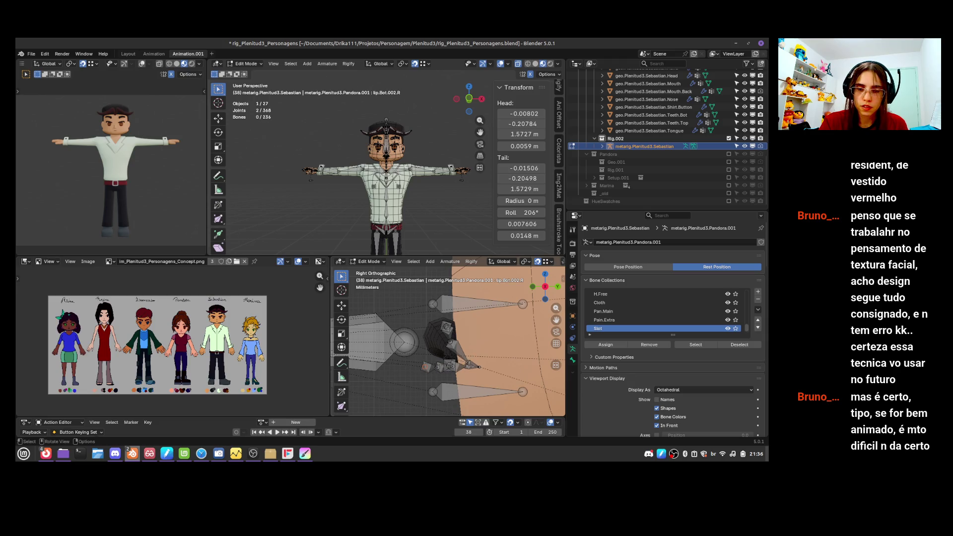
- Select the Mouth mesh with the metarig and isolate them in Local view
key(Tab)
click(470, 365)
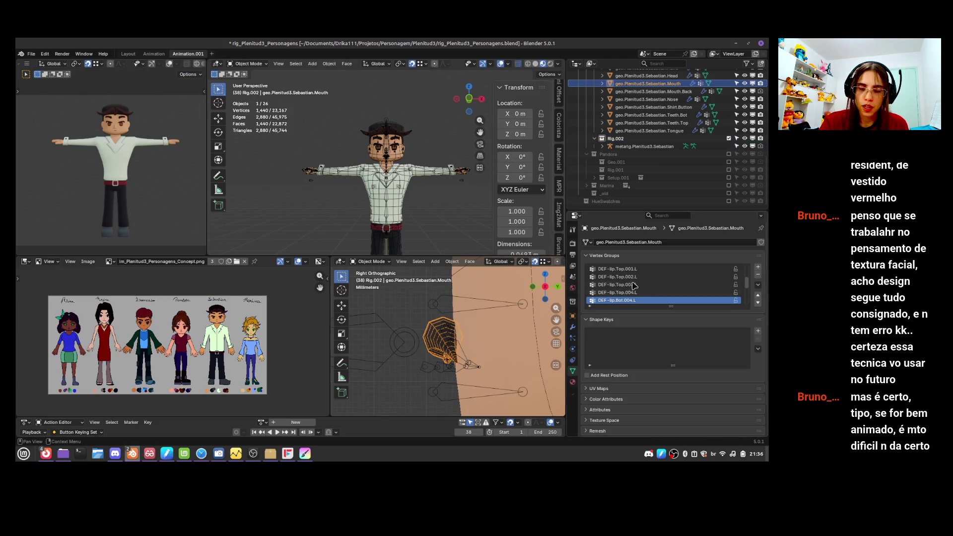
shift+click(471, 367)
key(KP_Divide)
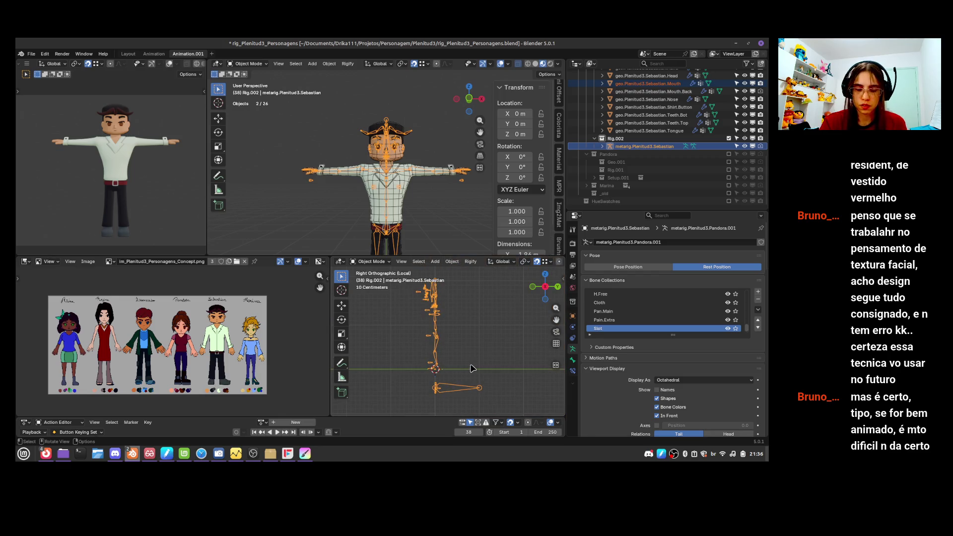
mouse_move(467, 376)
ctrl+middle_down()
mouse_move(480, 342)
mouse_move(449, 303)
mouse_move(445, 371)
mouse_move(411, 337)
ctrl+middle_up()
- Turn off the Mouth's Skin modifier in the viewport, then return to metarig Edit Mode
click(411, 337)
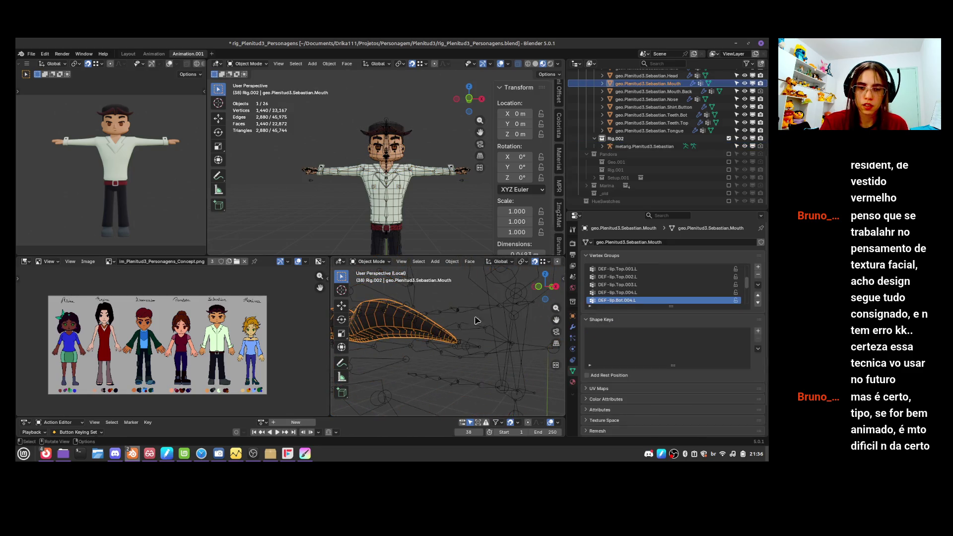
click(573, 328)
click(726, 287)
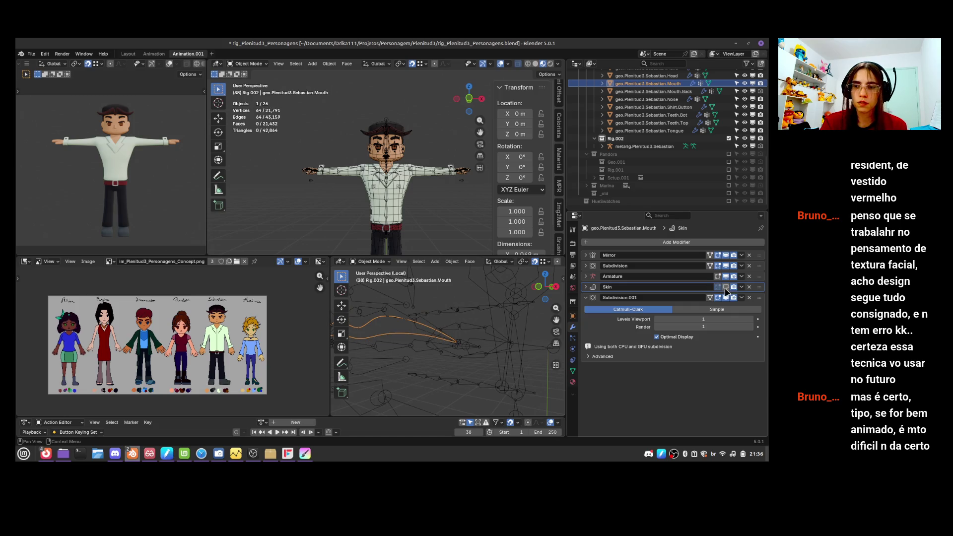
key(KP_3)
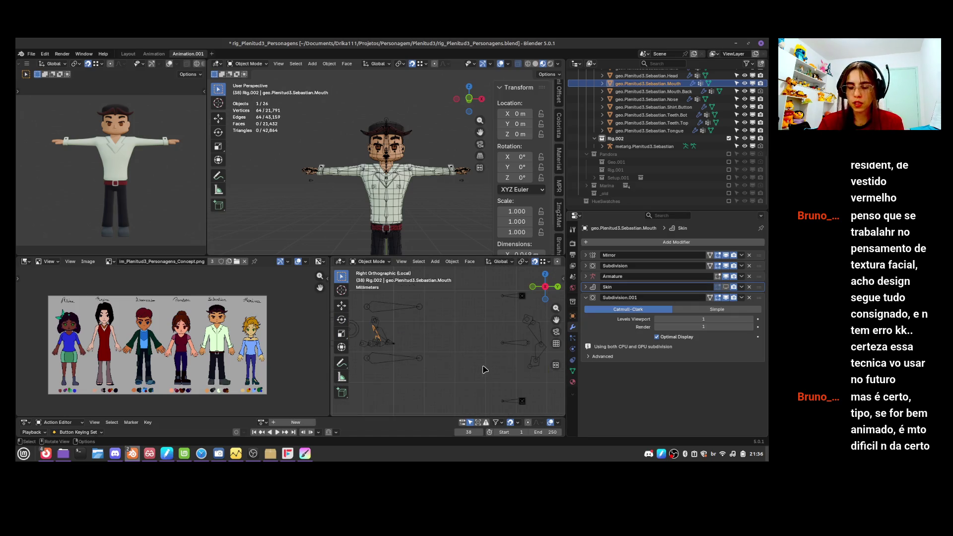
mouse_move(493, 352)
ctrl+middle_down()
mouse_move(476, 340)
mouse_move(464, 350)
mouse_move(505, 336)
ctrl+middle_up()
click(478, 334)
key(Tab)
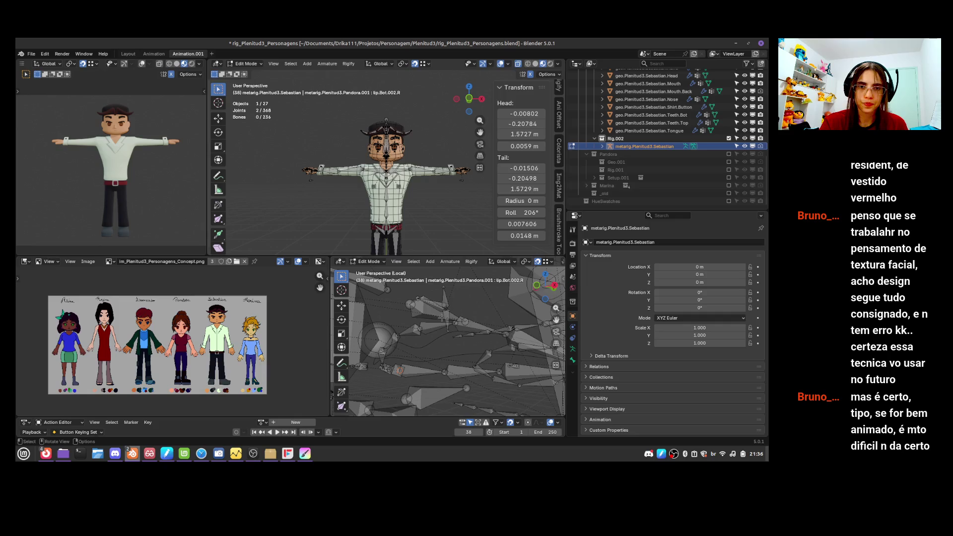
- Move the lip.Top.001.R bone's head down onto the lip edge
click(413, 323)
scroll(415, 326, up, 2)
click(416, 330)
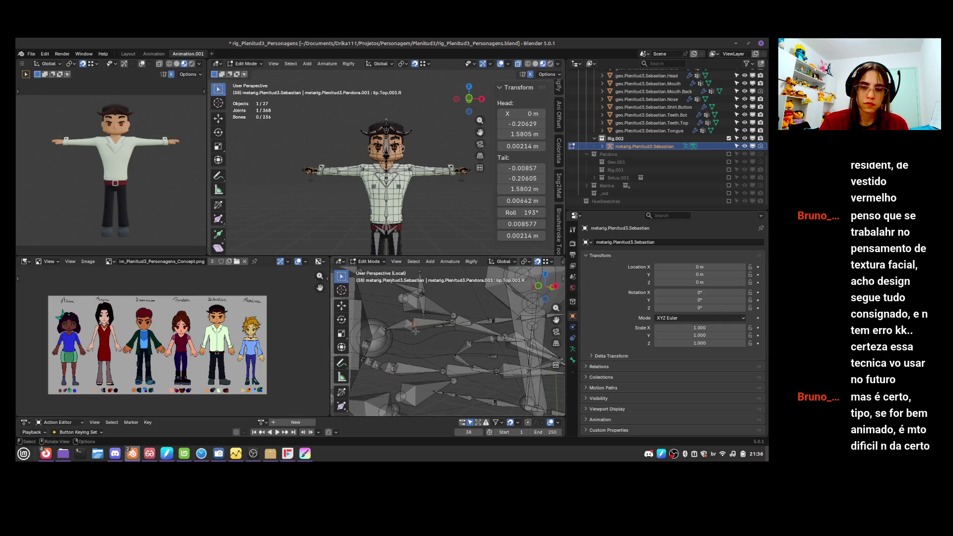
key(g)
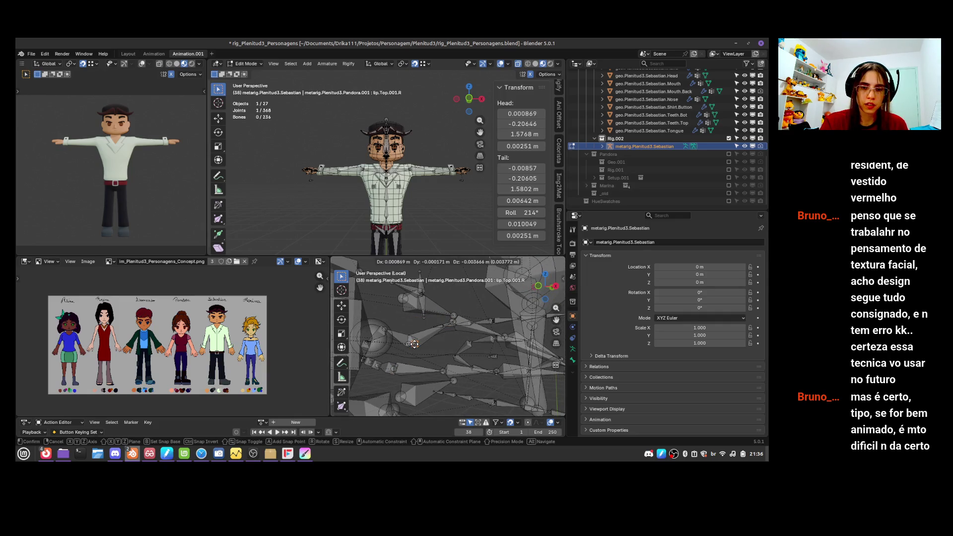
click(413, 344)
middle_drag(414, 344, 445, 318)
- Hide the Mouth's Subdivision and Subdivision.001 modifiers in the viewport, then re-enter metarig Edit Mode
key(Tab)
click(648, 84)
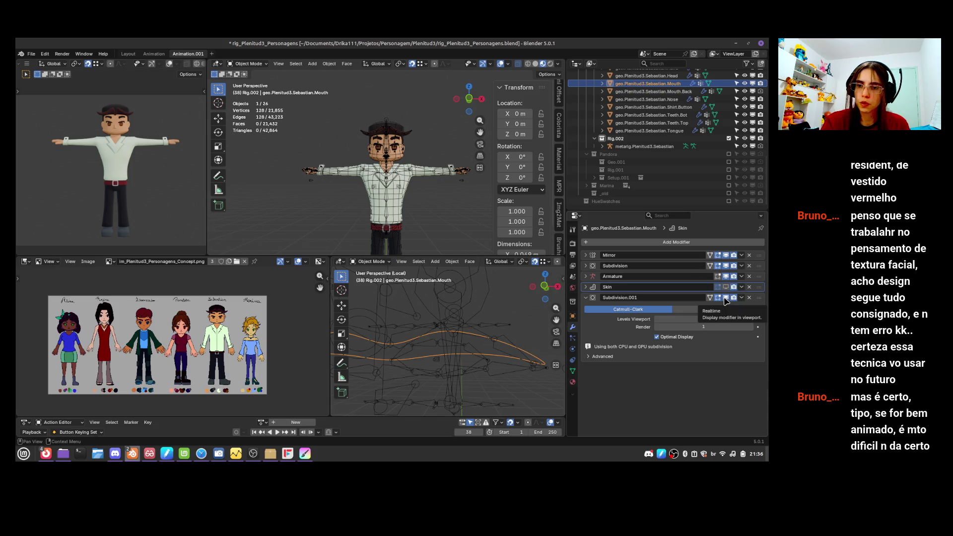
click(726, 302)
click(726, 265)
key(Tab)
key(Tab)
click(444, 336)
click(420, 340)
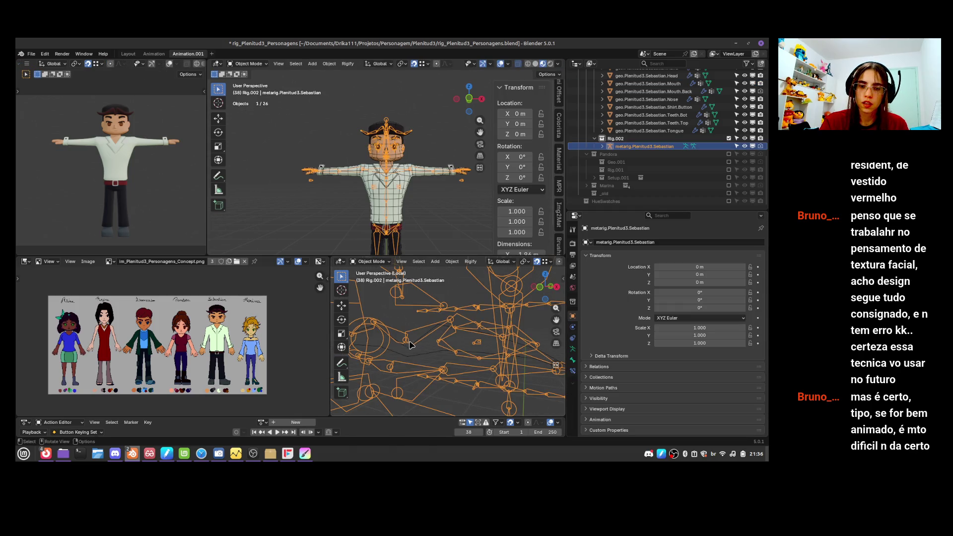
key(Tab)
- Snap lip.Top.001.L, lip.Top.002.L and lip.Top.003.L's tail onto the upper lip edge
drag(406, 340, 446, 323)
mouse_move(447, 323)
middle_down()
mouse_move(549, 349)
mouse_move(462, 365)
mouse_move(449, 351)
middle_up()
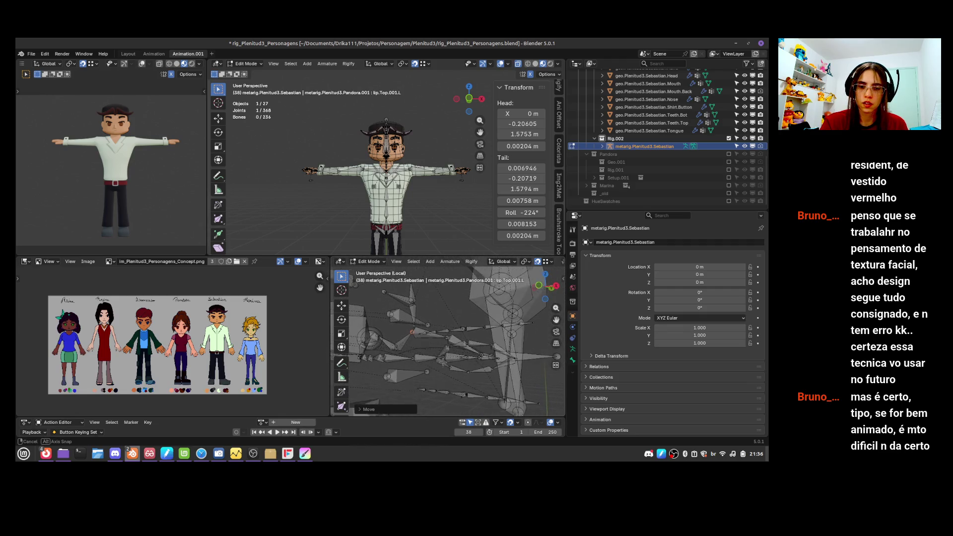
click(447, 351)
key(g)
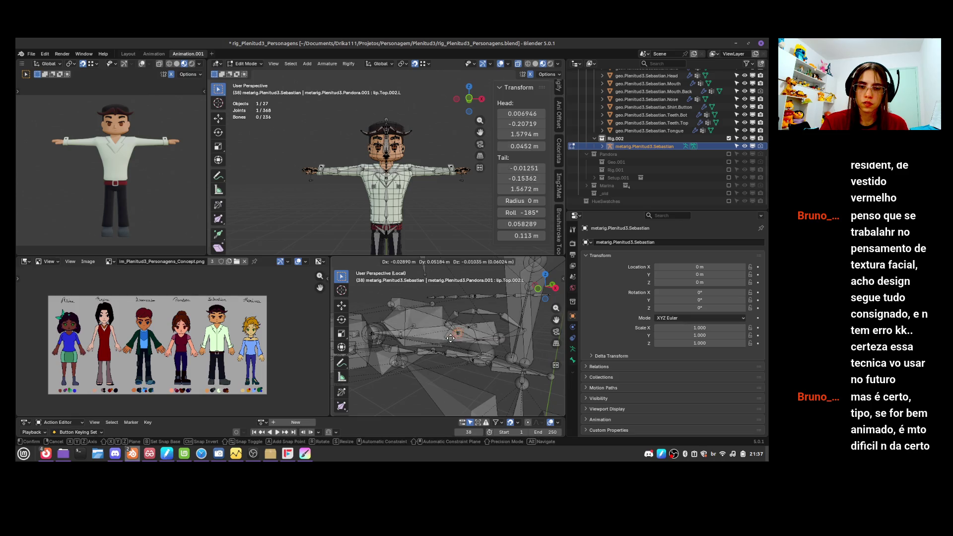
click(451, 339)
mouse_move(451, 339)
middle_down()
mouse_move(496, 358)
mouse_move(529, 349)
mouse_move(503, 357)
middle_up()
click(497, 359)
key(g)
click(499, 358)
- Adjust the lip.Bot.004.L and lip.Top.003.L joints at the mouth corner
click(503, 357)
key(g)
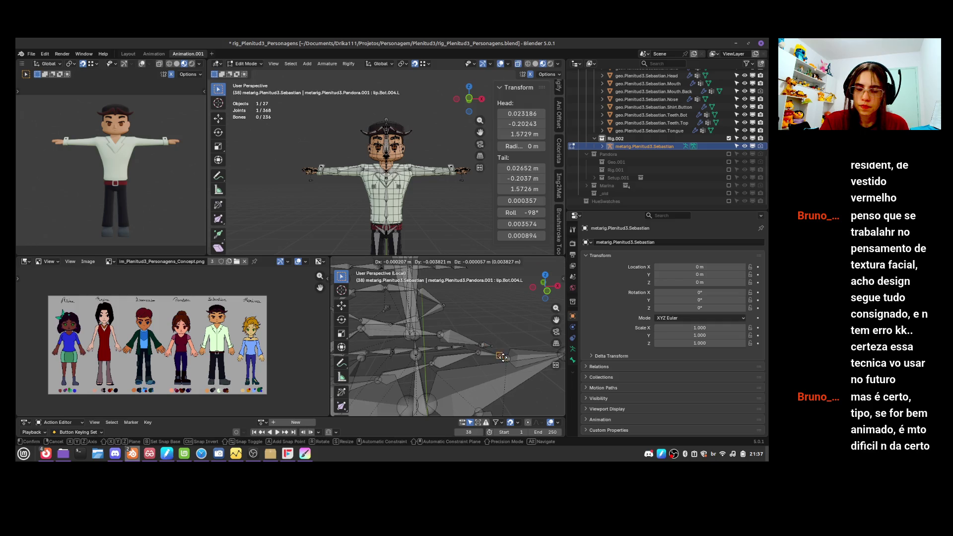
click(502, 356)
click(478, 352)
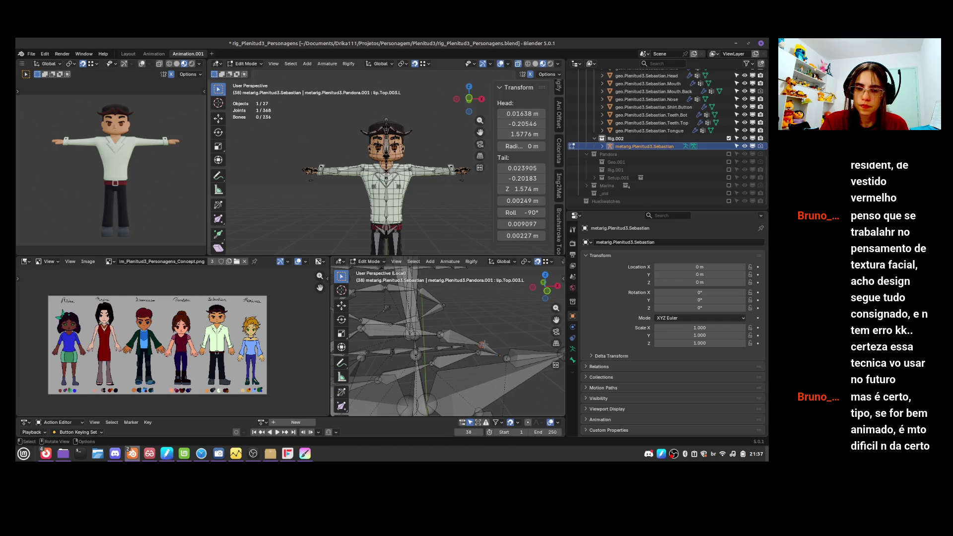
key(g)
click(477, 345)
mouse_move(478, 345)
middle_down()
mouse_move(478, 358)
mouse_move(492, 334)
mouse_move(514, 347)
mouse_move(502, 350)
middle_up()
- Select the lower lip bones and move the lip.Bot.001.L joint onto the lower lip edge
click(478, 358)
click(497, 343)
click(492, 351)
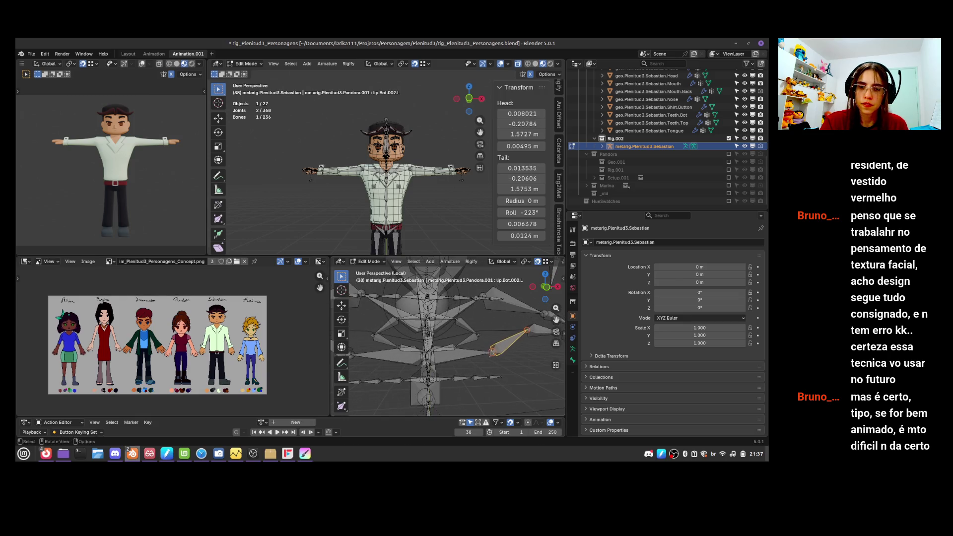
click(480, 328)
mouse_move(481, 328)
middle_down()
mouse_move(437, 359)
mouse_move(431, 350)
mouse_move(467, 359)
mouse_move(430, 342)
mouse_move(503, 350)
middle_up()
key(g)
click(427, 340)
- Switch the rig back to Object Mode and view it from the front
key(ctrl+Tab)
click(430, 343)
key(KP_1)
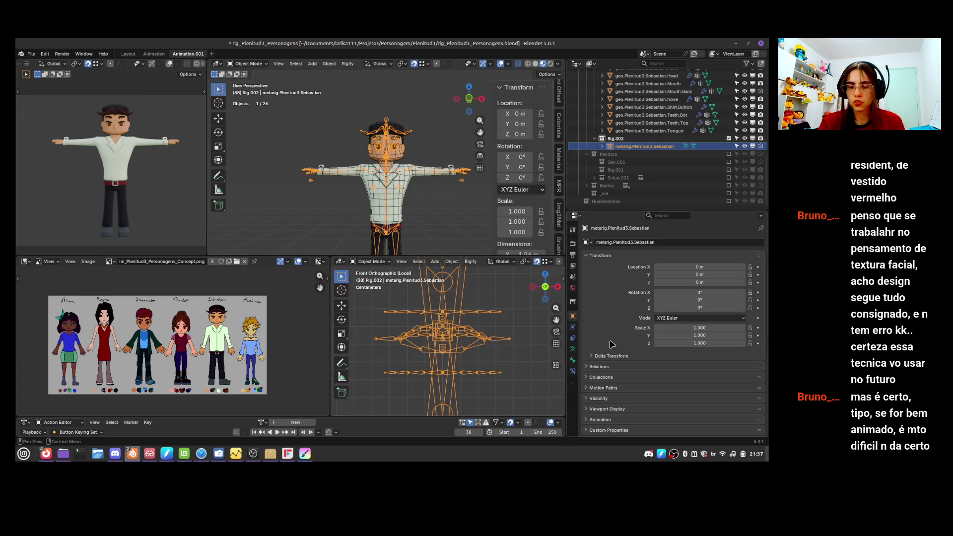
- Re-enable the Mouth's Skin and Subdivision.001 modifiers in the viewport
click(573, 360)
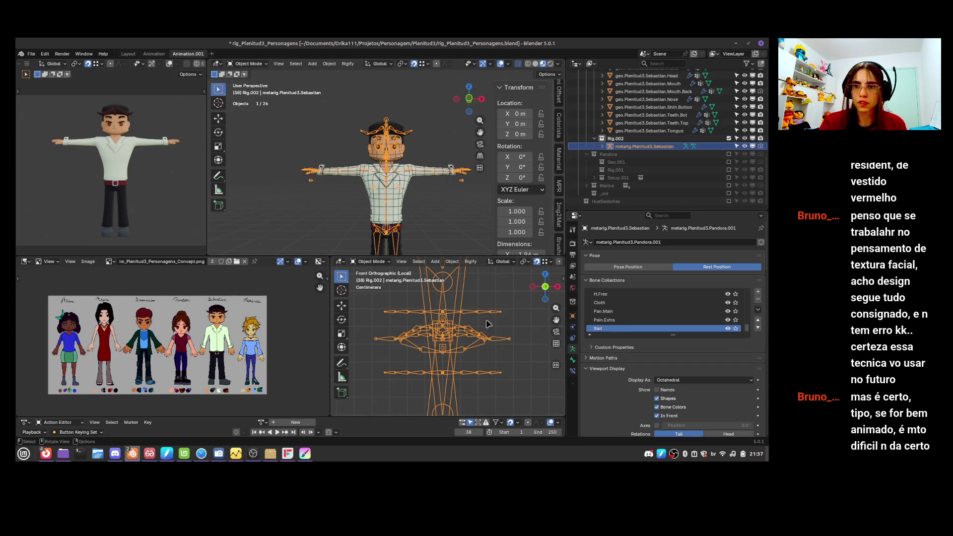
ctrl+middle_drag(470, 347, 476, 335)
click(475, 336)
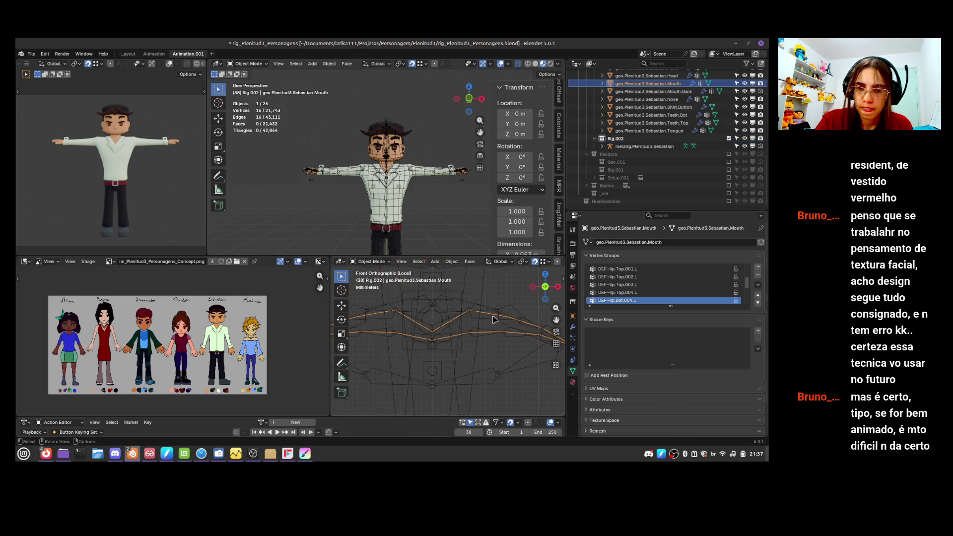
click(574, 328)
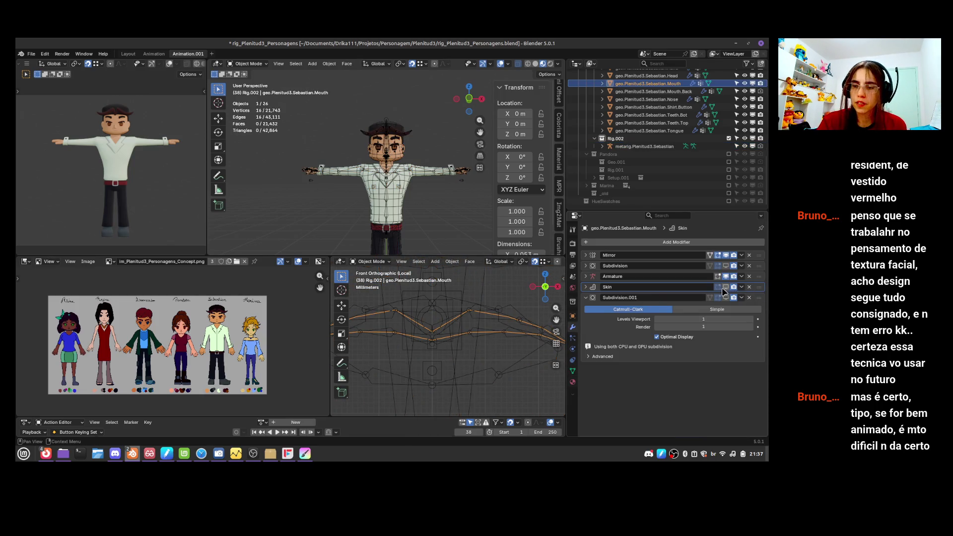
click(726, 287)
click(726, 298)
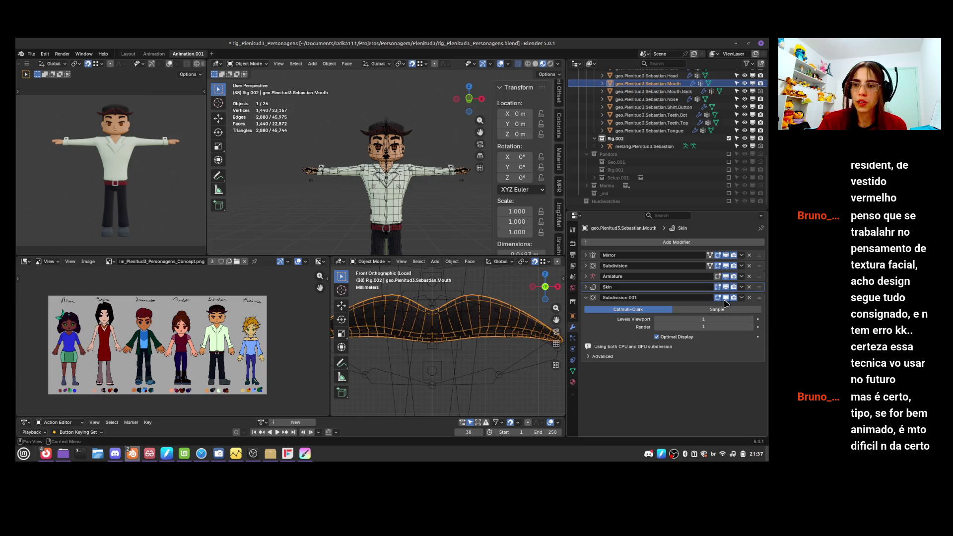
- Hide the Mouth's Armature modifier in the viewport and select the metarig again
click(726, 276)
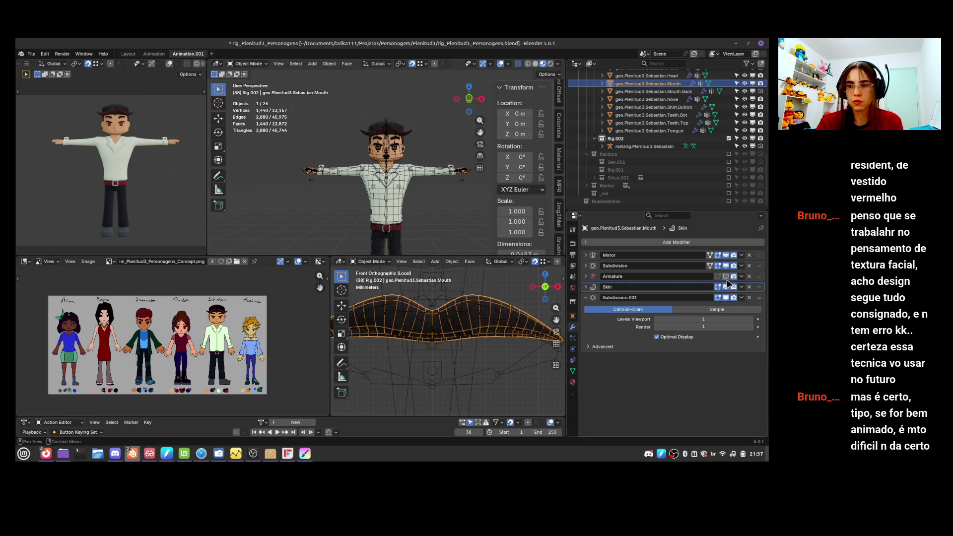
click(515, 367)
mouse_move(509, 363)
middle_down()
mouse_move(472, 361)
mouse_move(509, 342)
middle_up()
scroll(509, 342, up, 3)
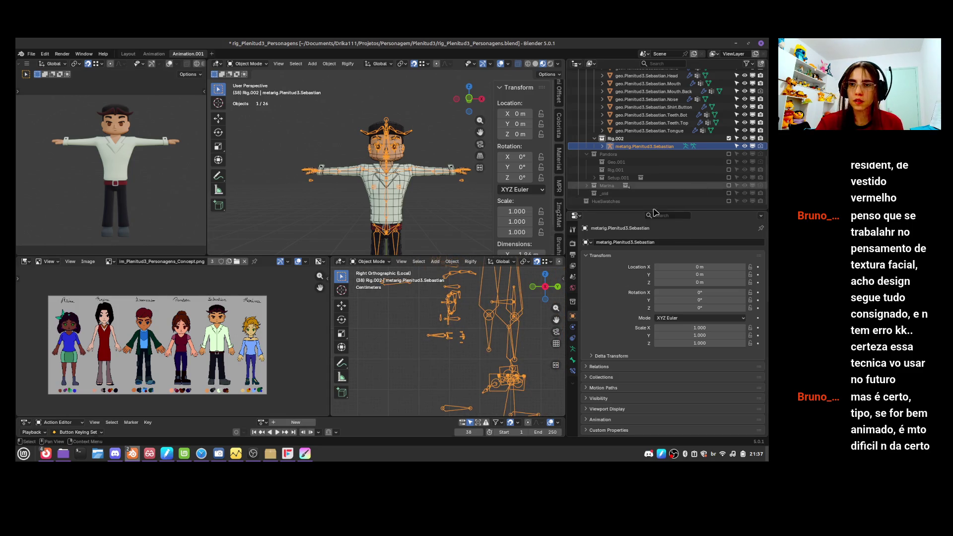
- Leave the isolated rig view, save the file, and view the arm from the top
key(KP_Divide)
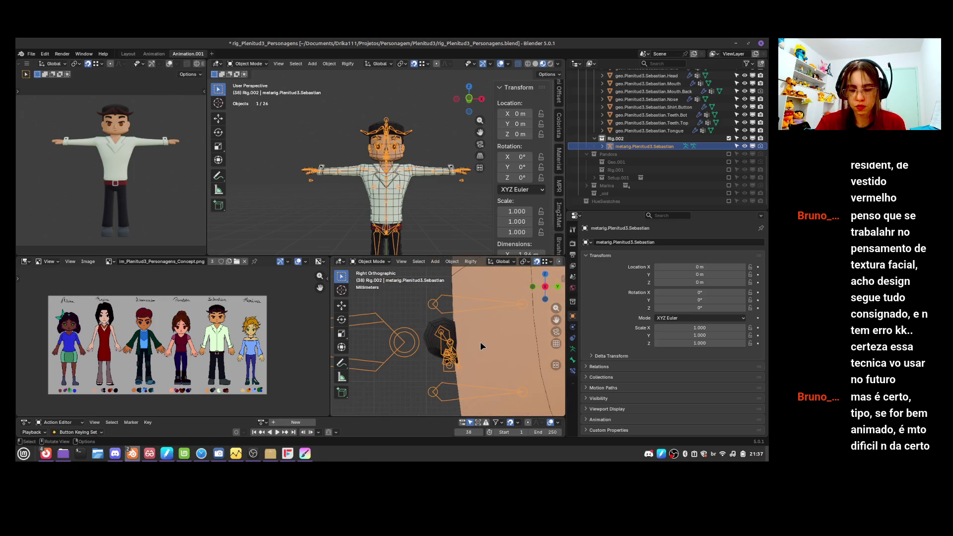
scroll(504, 342, down, 2)
middle_drag(481, 363, 536, 367)
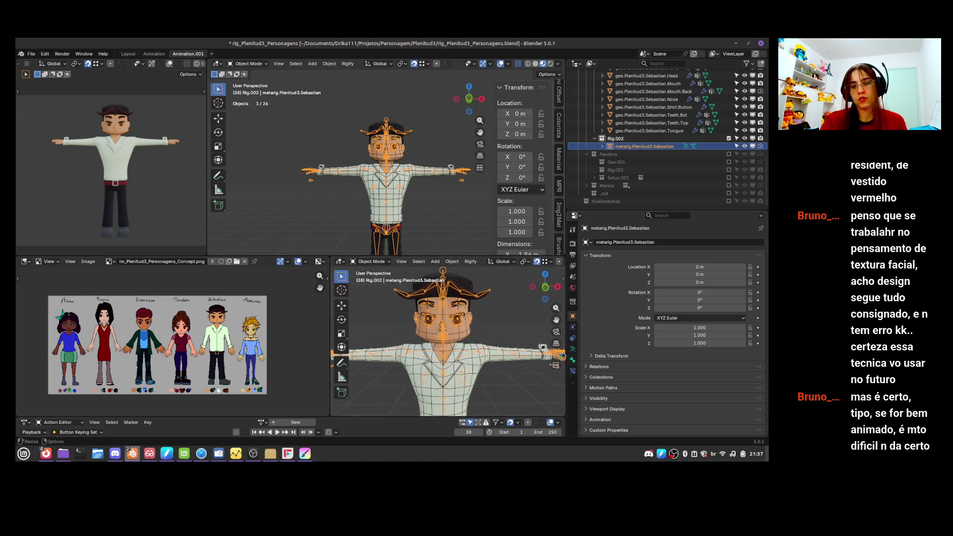
key(ctrl+s)
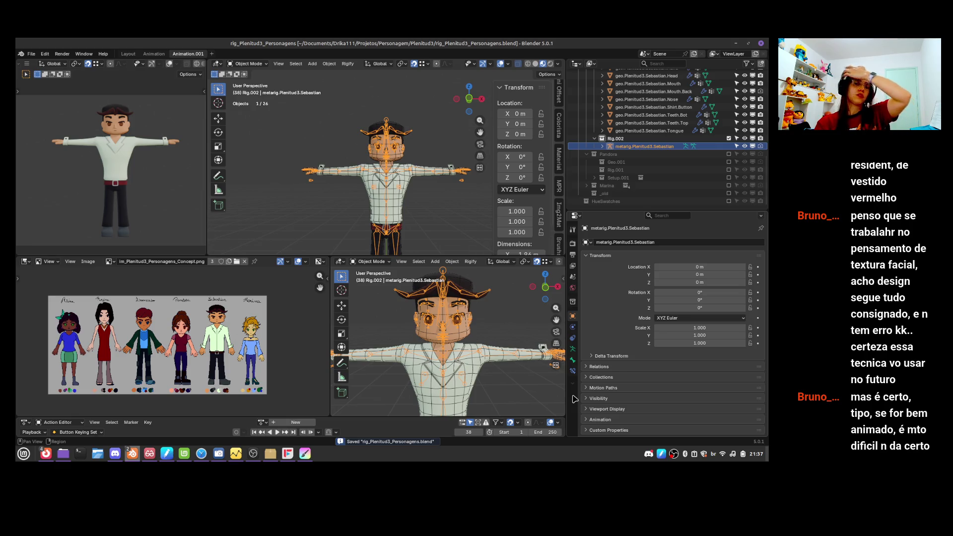
mouse_move(497, 392)
middle_down()
mouse_move(473, 389)
mouse_move(499, 368)
middle_up()
click(474, 390)
key(KP_7)
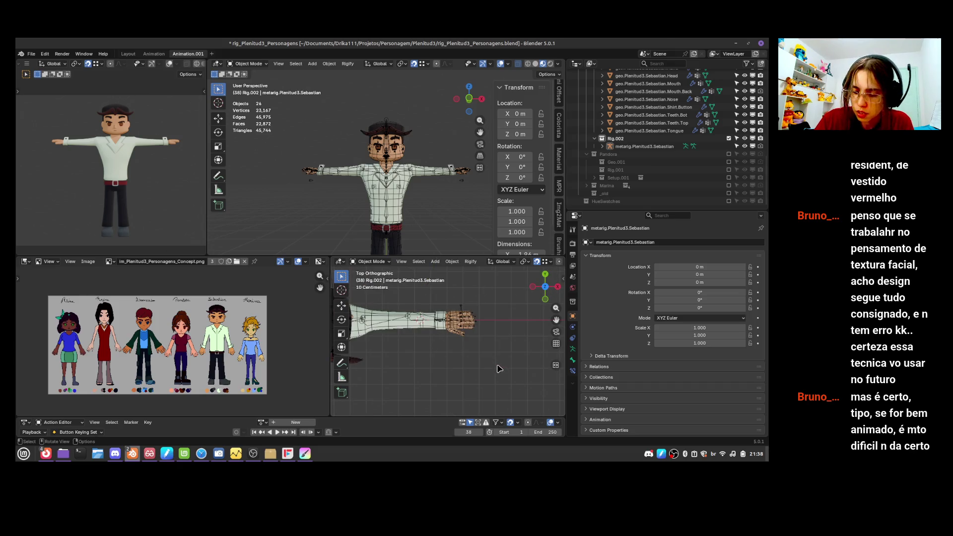
scroll(500, 369, up, 5)
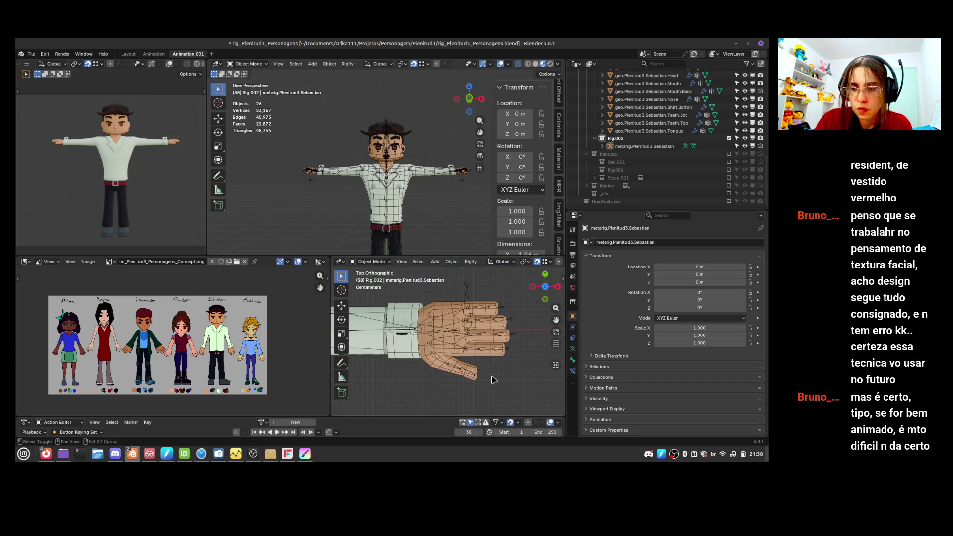
- Enter Edit Mode on the metarig and select the hand and finger bones with snapping off
click(511, 322)
key(Tab)
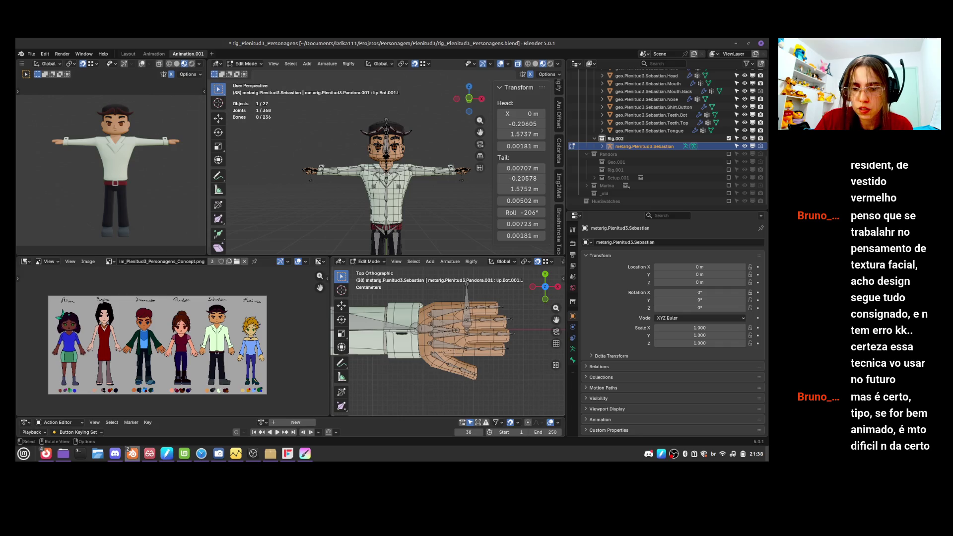
shift+drag(422, 295, 514, 352)
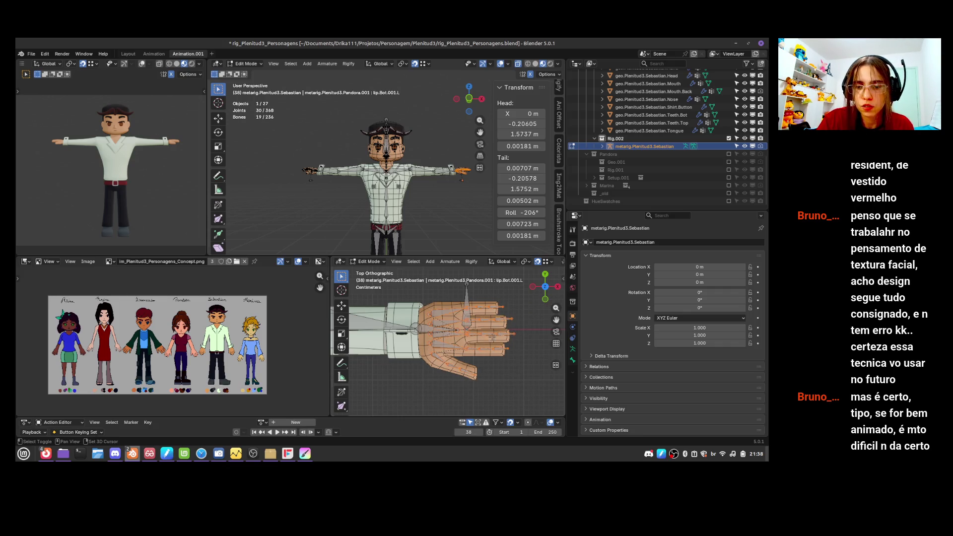
shift+click(468, 329)
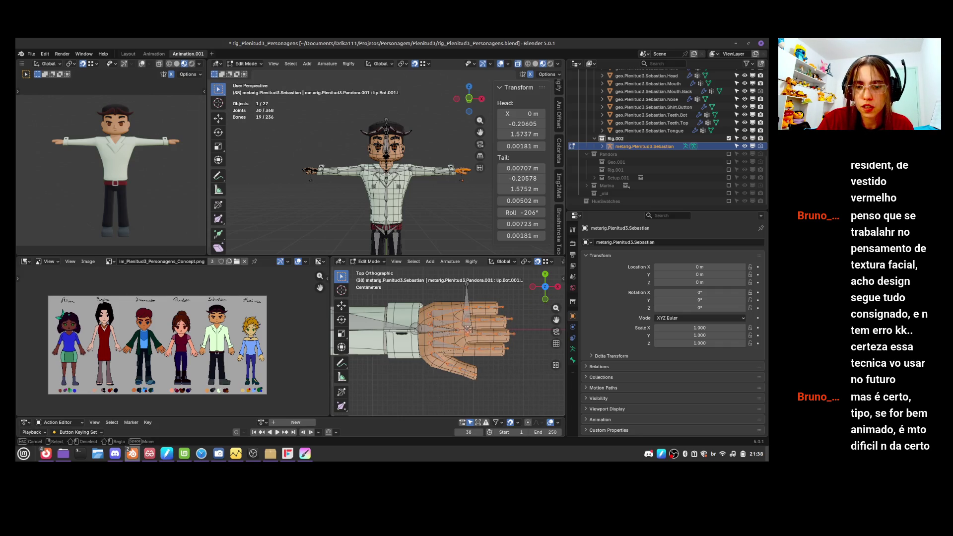
key(shift+Tab)
click(511, 346)
key(ctrl+z)
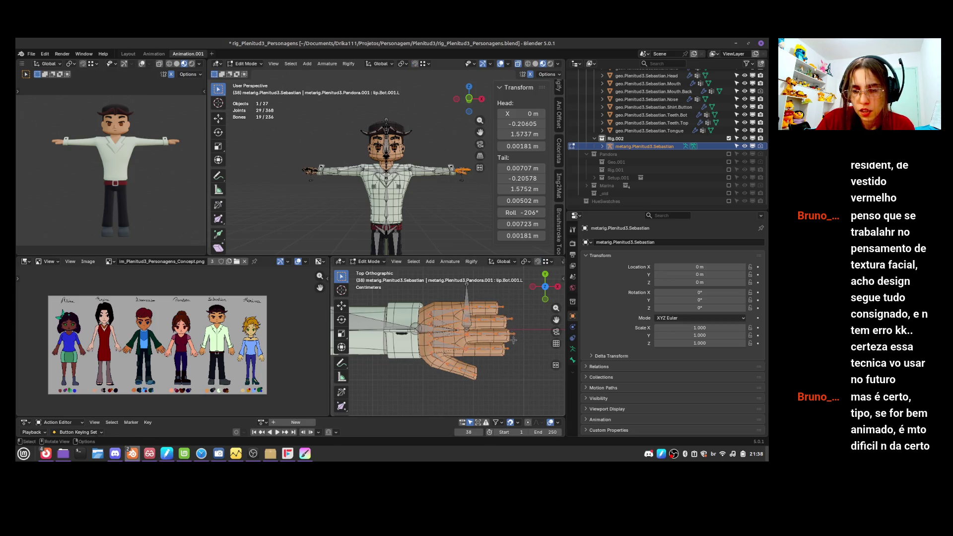
- Shift the selected hand bones slightly to sit on the hand mesh
key(g)
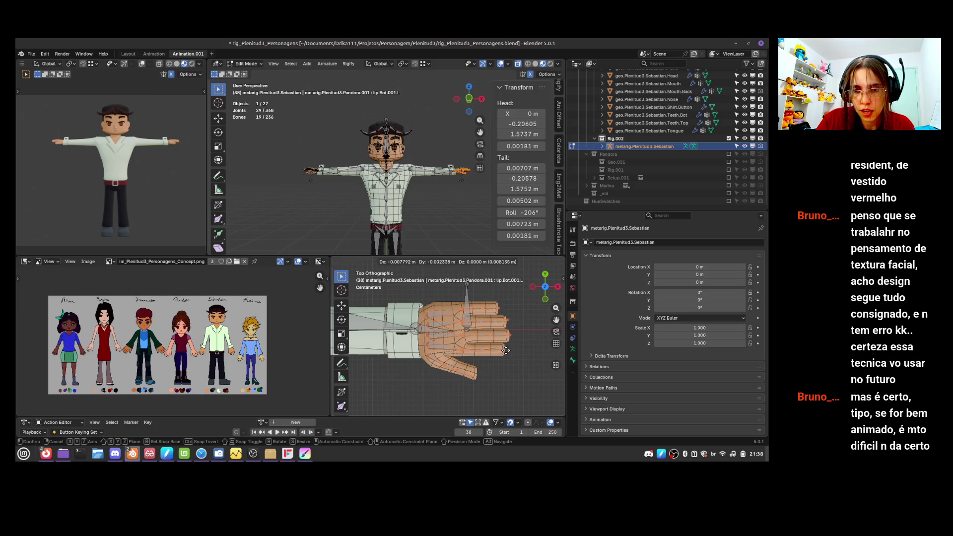
click(508, 351)
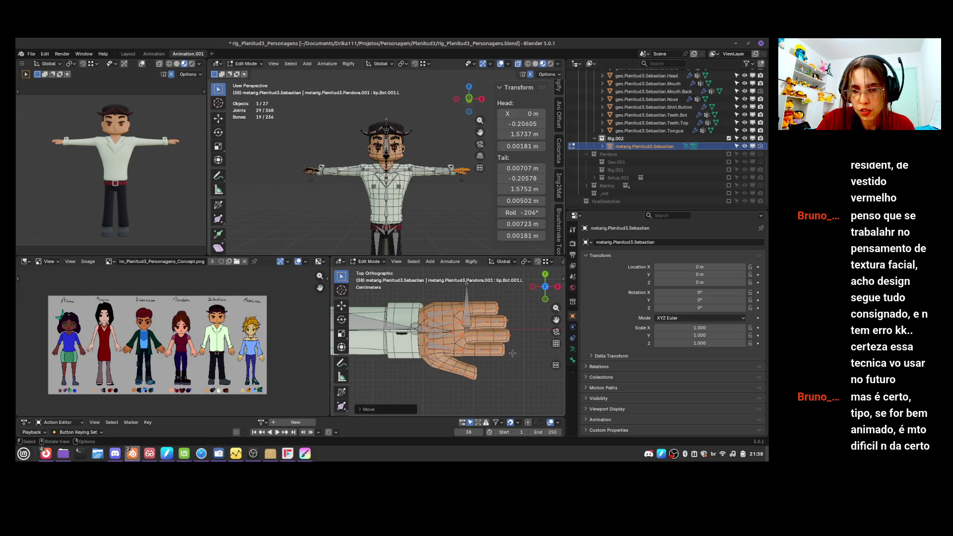
key(g)
click(514, 353)
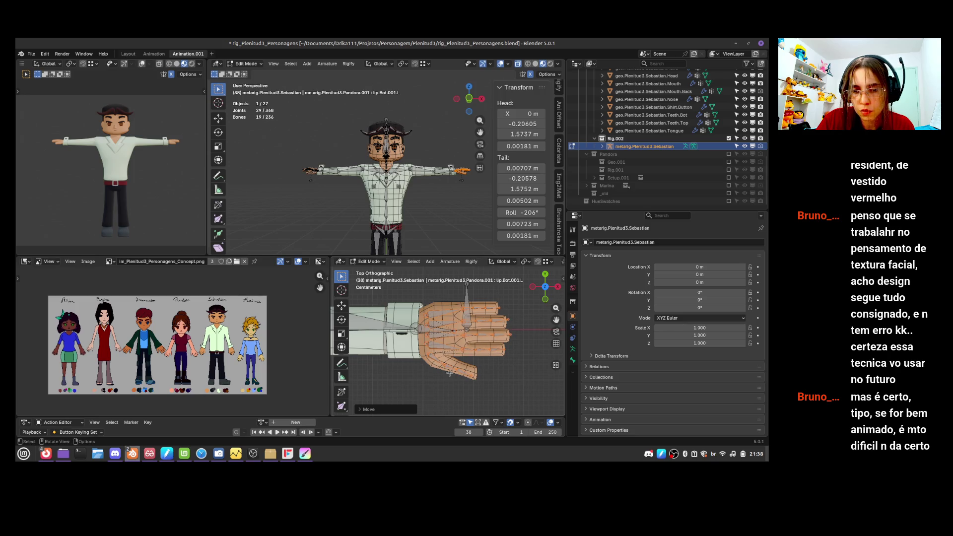
- Move the pinky tip joint and the next pinky joint onto the finger mesh
click(426, 352)
drag(449, 358, 484, 382)
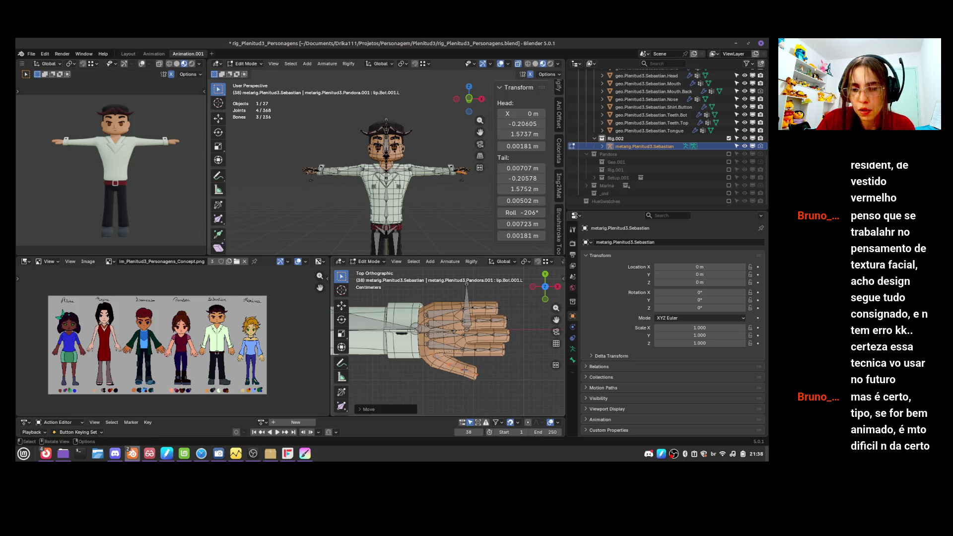
click(473, 377)
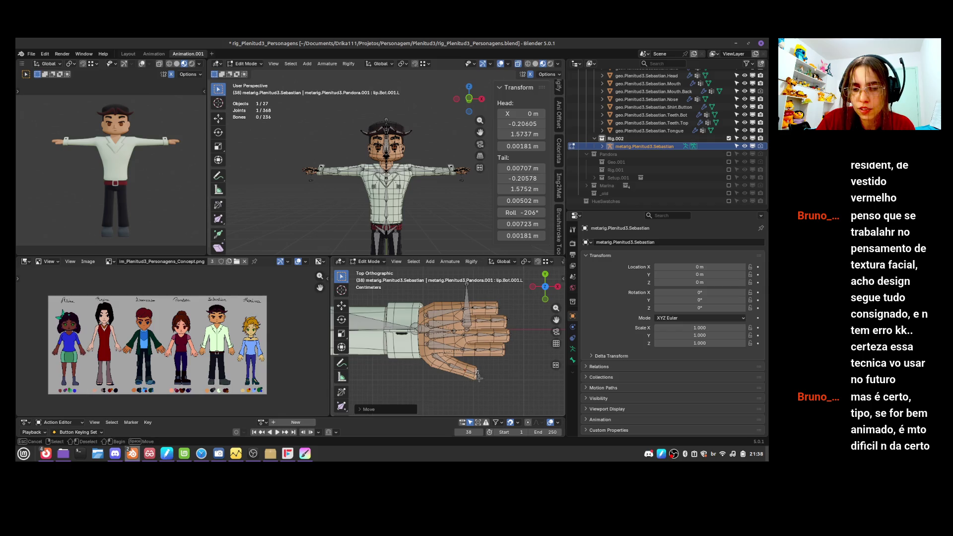
key(g)
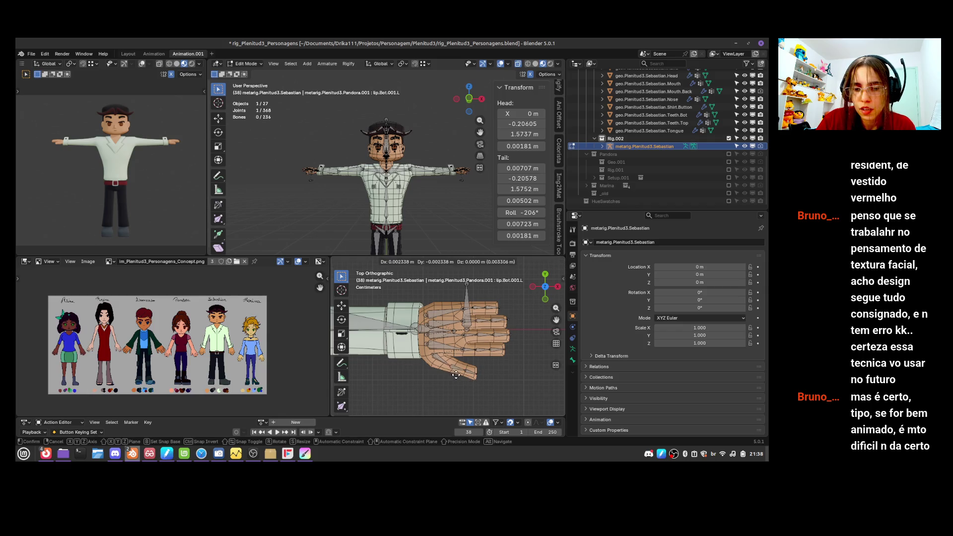
click(450, 372)
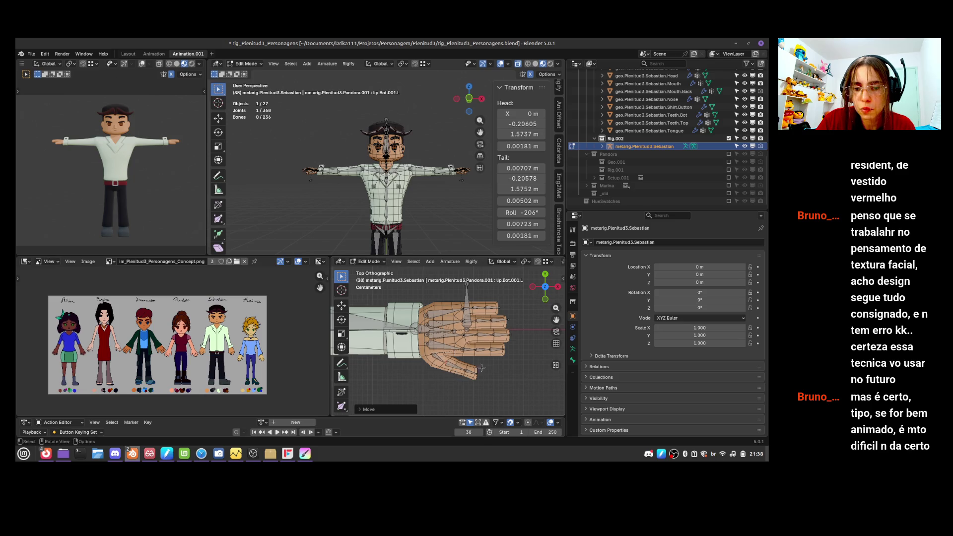
click(464, 368)
key(g)
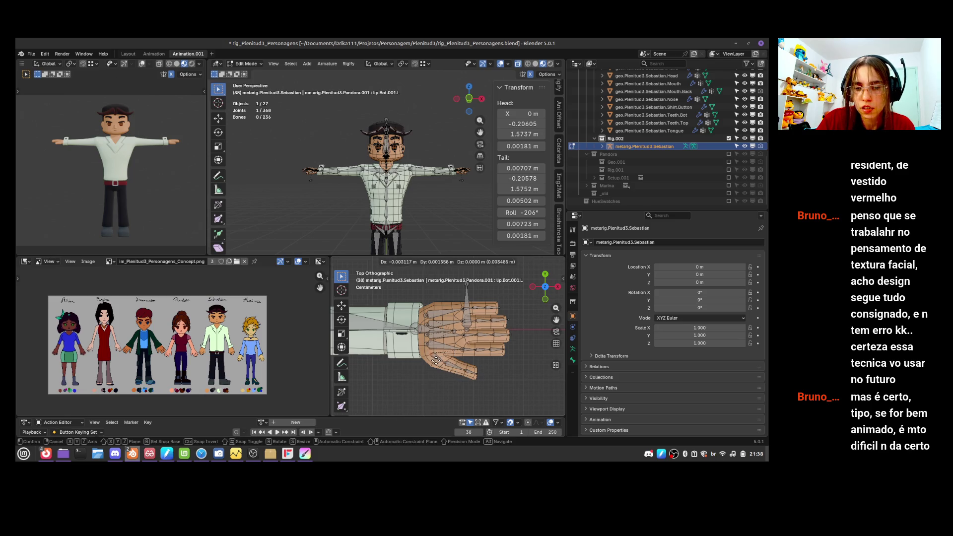
click(448, 352)
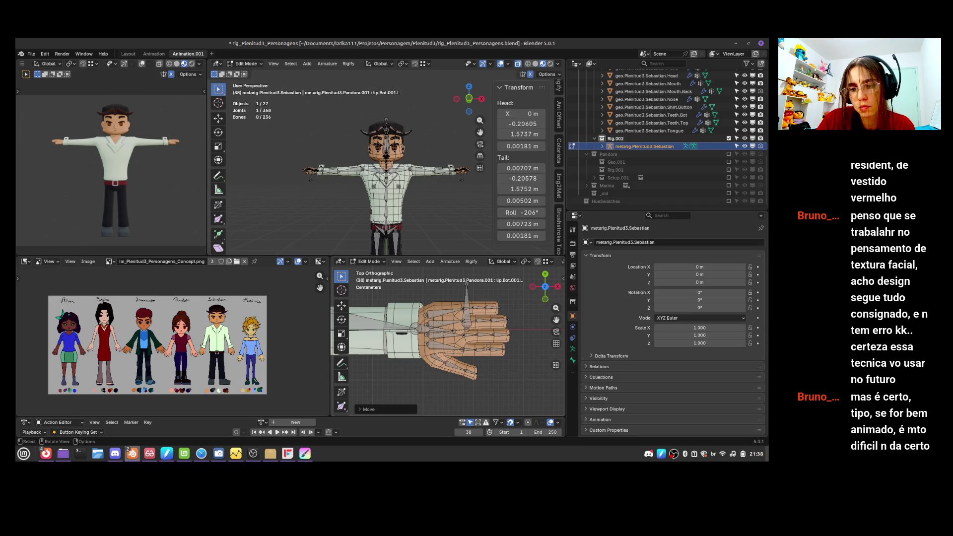
- Slide another pinky joint sideways along the X axis to fit the finger
click(478, 358)
key(g)
key(y)
key(x)
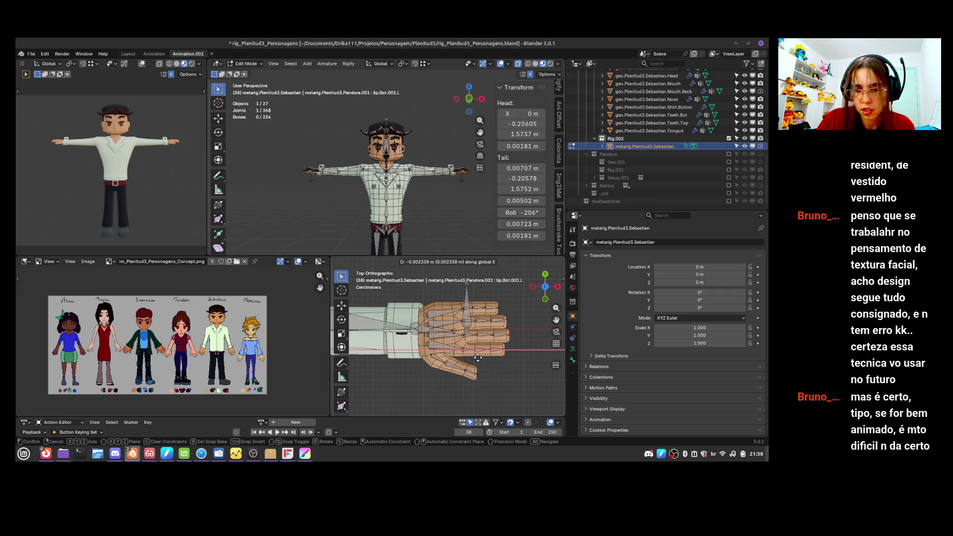
click(477, 358)
key(g)
key(x)
click(478, 357)
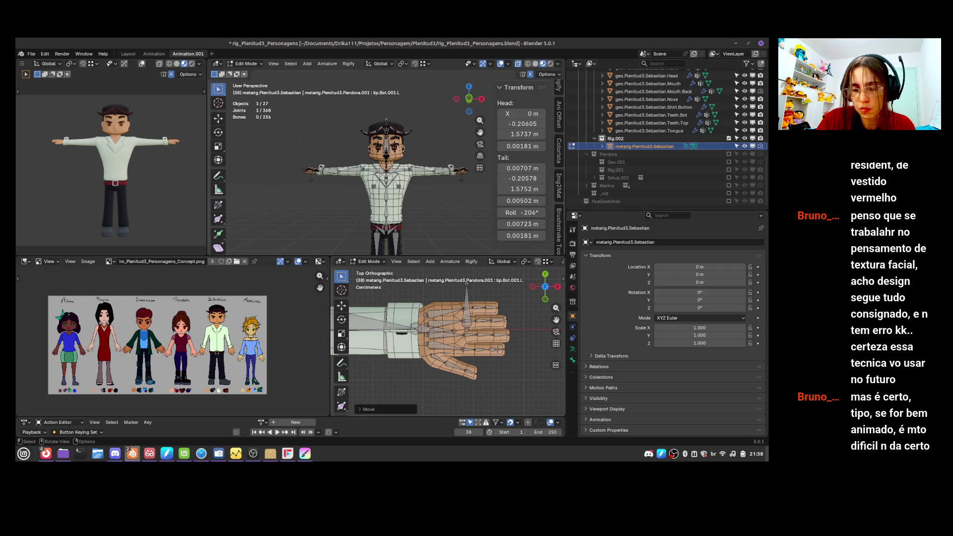
- Reposition the middle and ring finger bones, including f_middle.01.L and f_ring.01.L, onto the fingers
click(447, 334)
shift+click(481, 328)
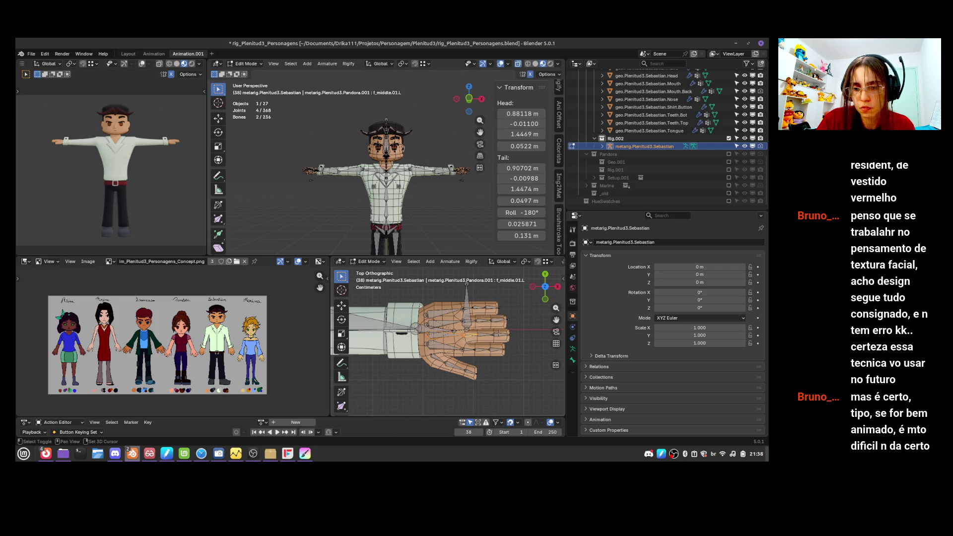
shift+click(489, 320)
shift+click(469, 324)
key(g)
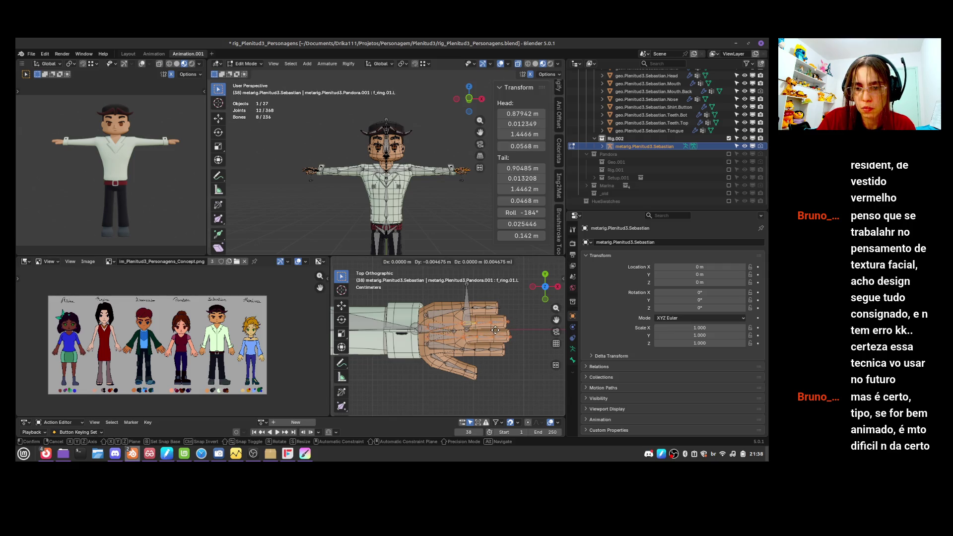
click(496, 330)
key(g)
click(521, 326)
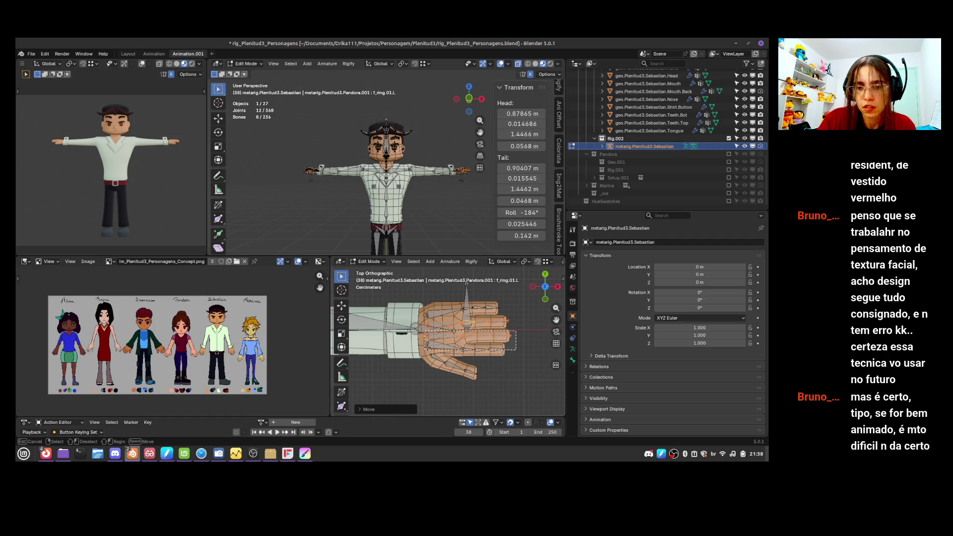
click(498, 335)
key(g)
click(498, 334)
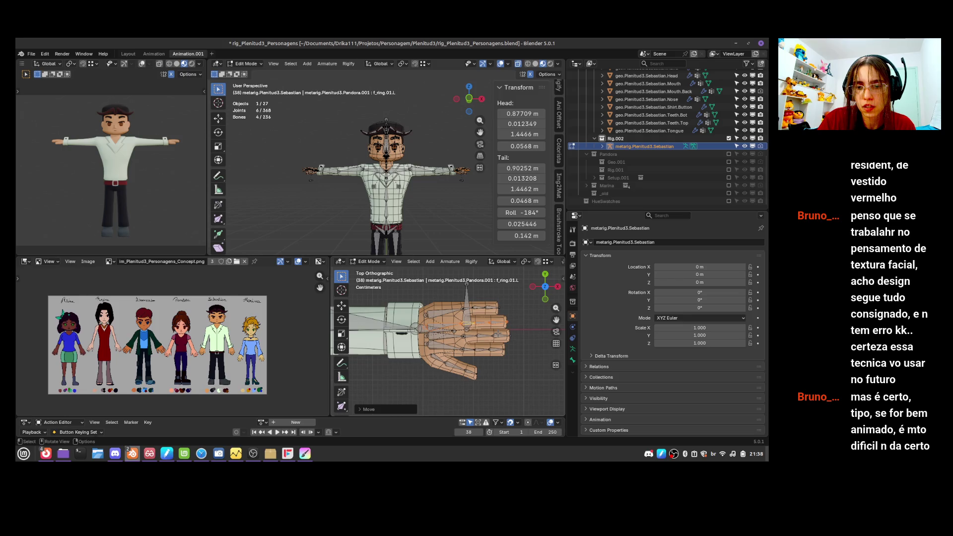
- Move the palm.03.L joint onto the hand and frame the palm bones in front view
click(441, 326)
key(g)
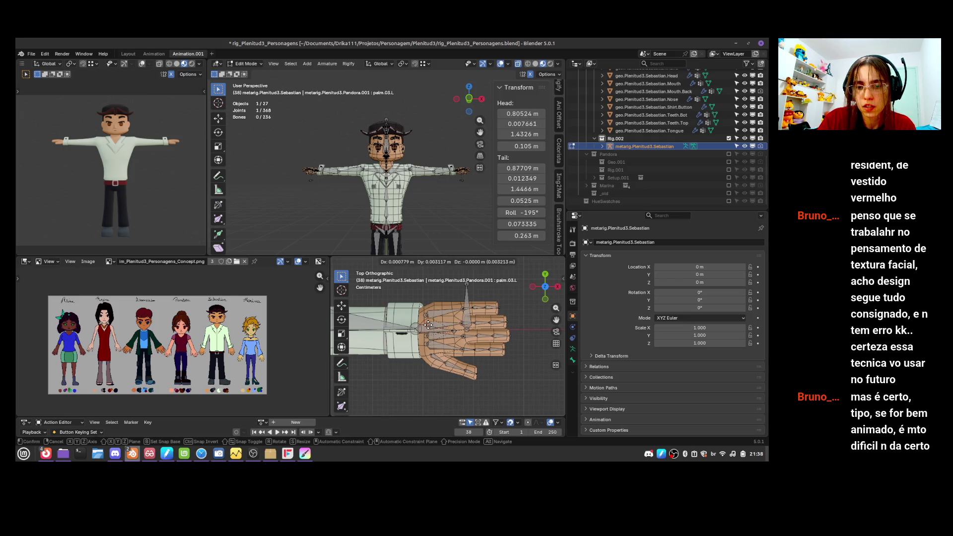
click(470, 321)
middle_drag(470, 321, 499, 298)
key(KP_Decimal)
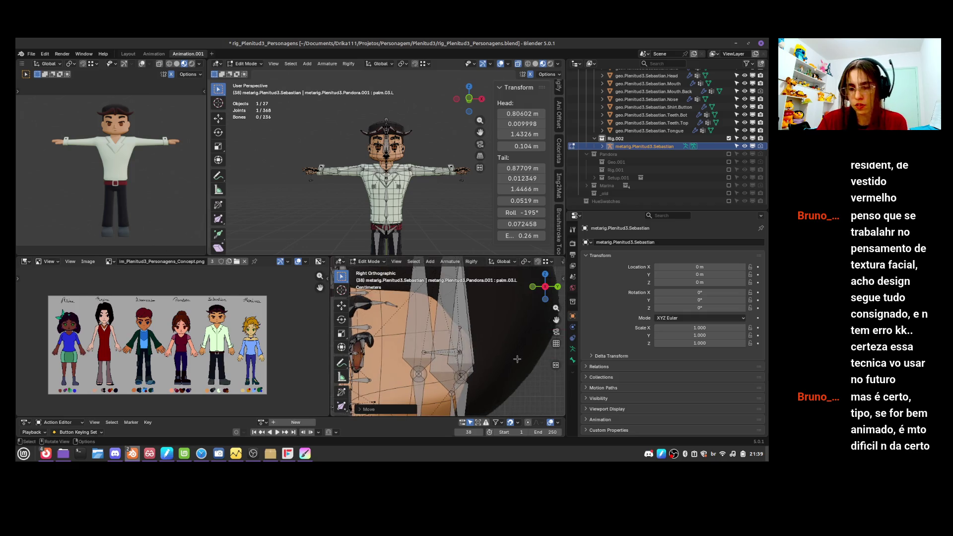
key(KP_1)
scroll(514, 347, down, 5)
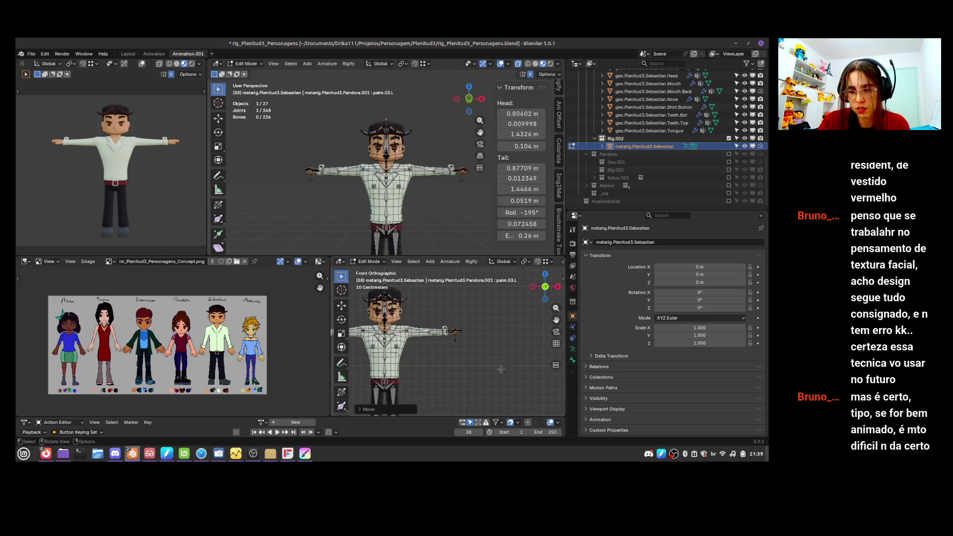
key(KP_Decimal)
scroll(512, 344, up, 1)
- Align the thumb.03.L and thumb.02.L bones to the thumb, then return to Object Mode
shift+middle_drag(512, 344, 498, 377)
click(489, 356)
key(g)
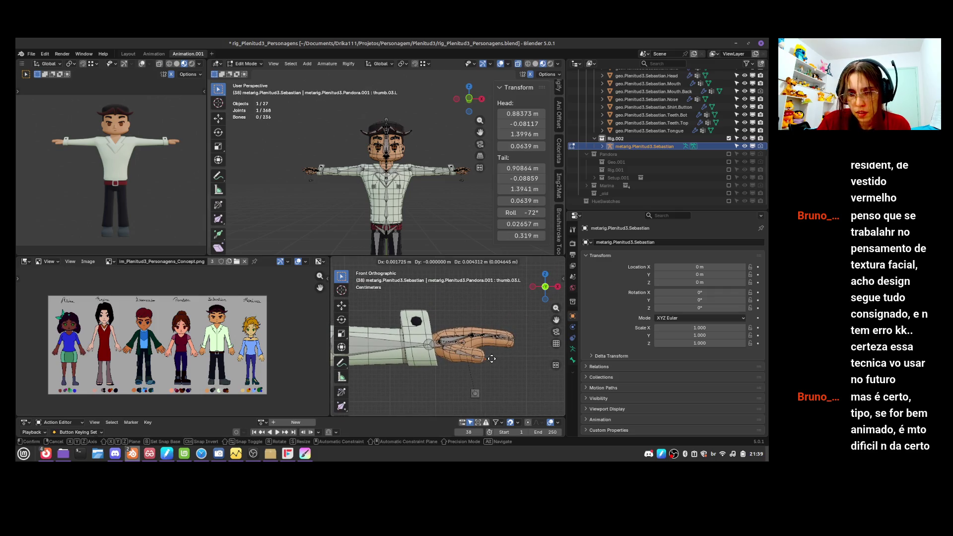
click(491, 357)
click(474, 357)
key(g)
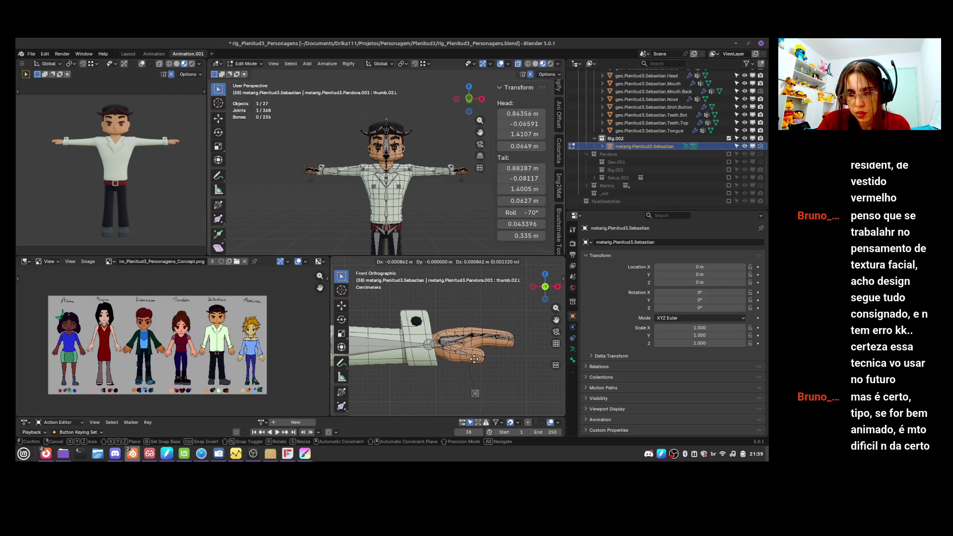
click(473, 364)
key(Tab)
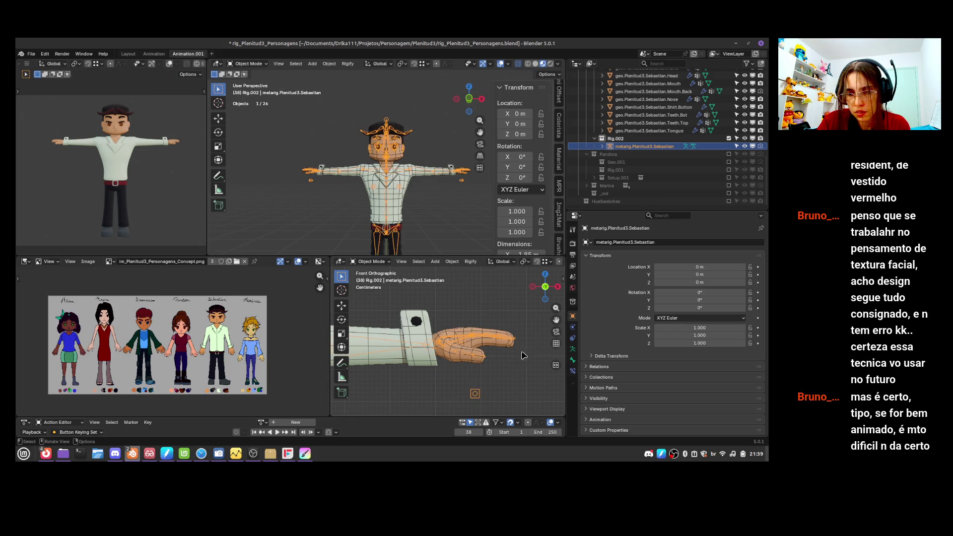
- Zoom out to the arm, save the blend file with Ctrl+S, and switch to Firefox
scroll(520, 351, down, 5)
key(ctrl+s)
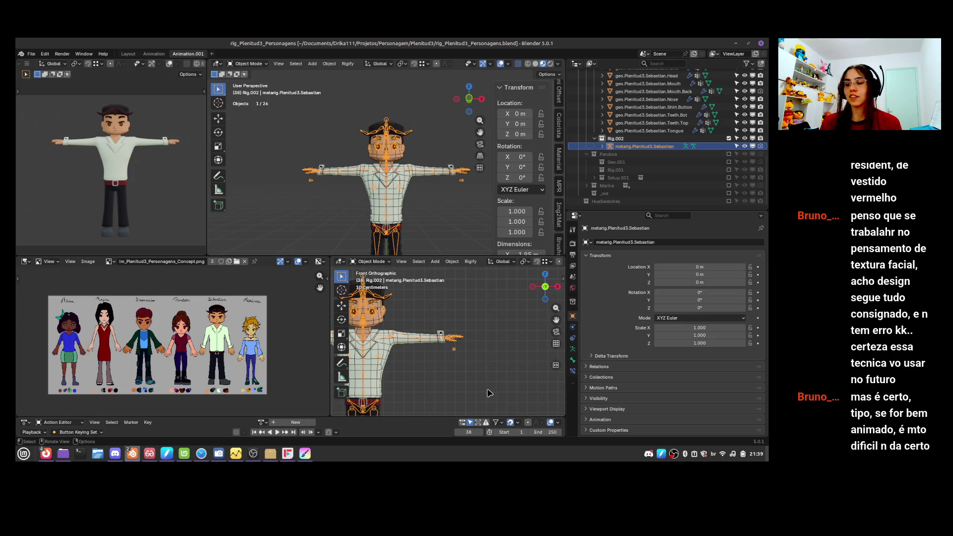
key(alt+Tab)
key(alt+Tab)
key(alt+Tab)
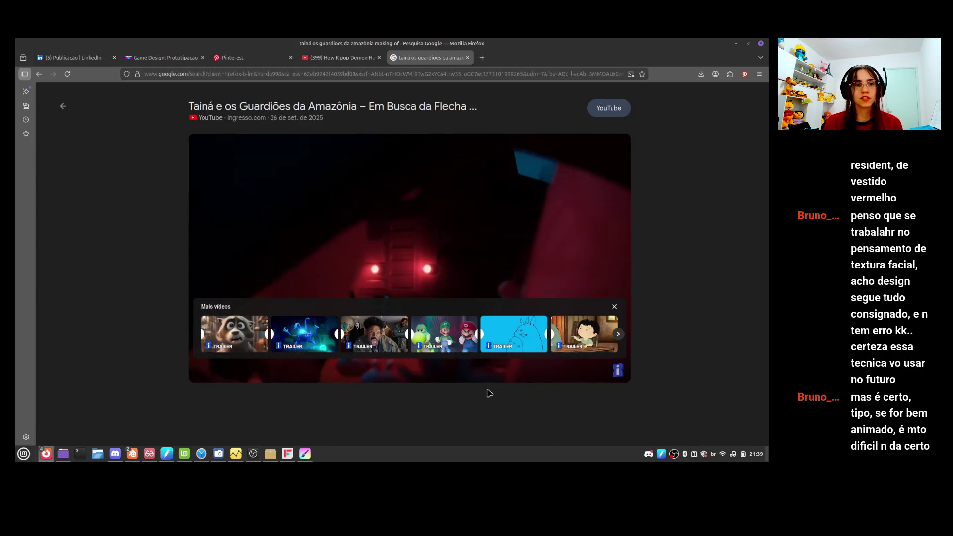
- Search Google for 'ada resident evil' in a new Firefox tab
key(ctrl+t)
text(ada re)
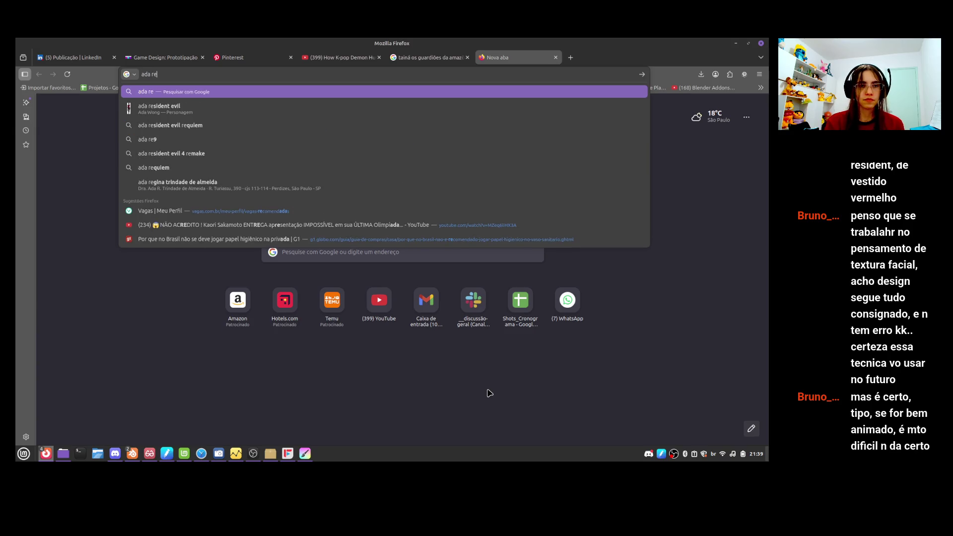
text(sident evil)
key(Return)
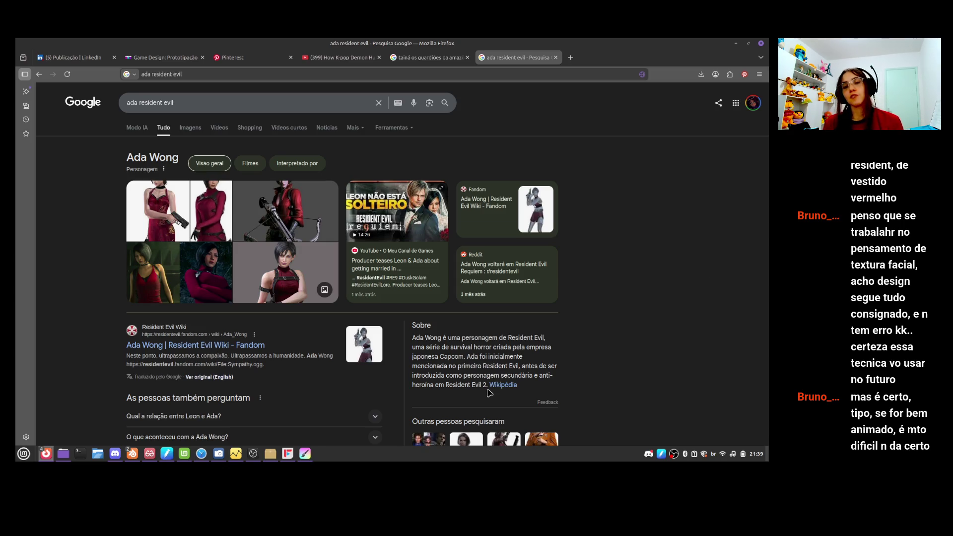
- Alternate between the search results and Blender, ending back on the rig file
key(alt+Tab)
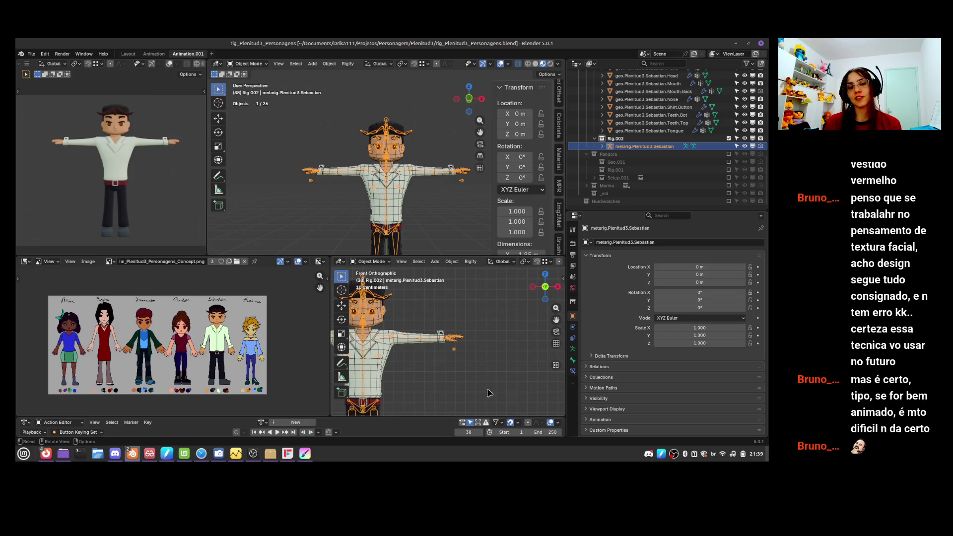
key(alt+Tab)
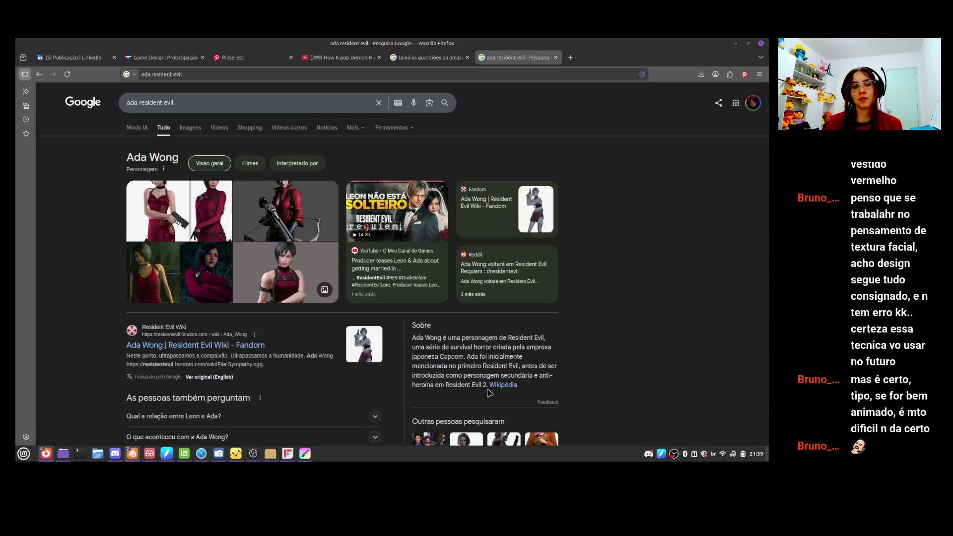
key(alt+Tab)
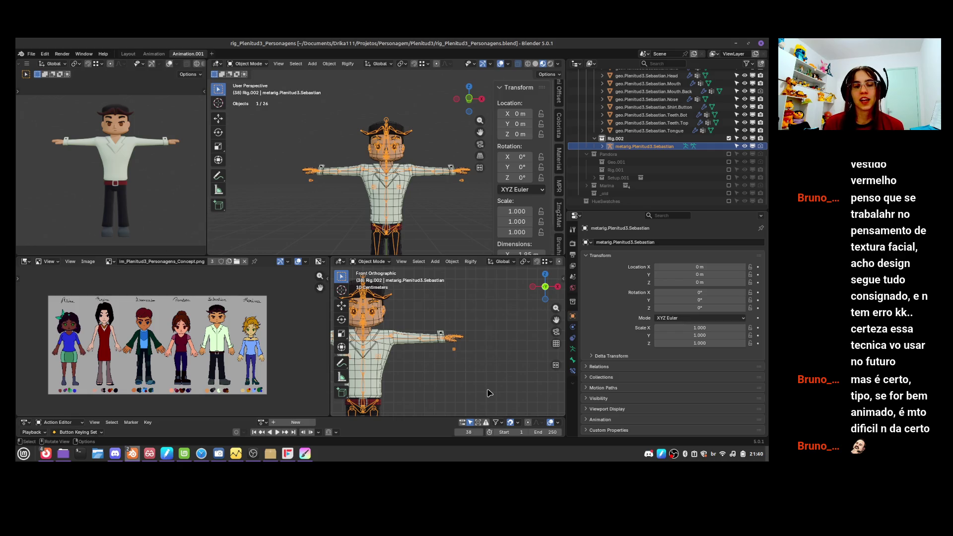
key(alt+Tab)
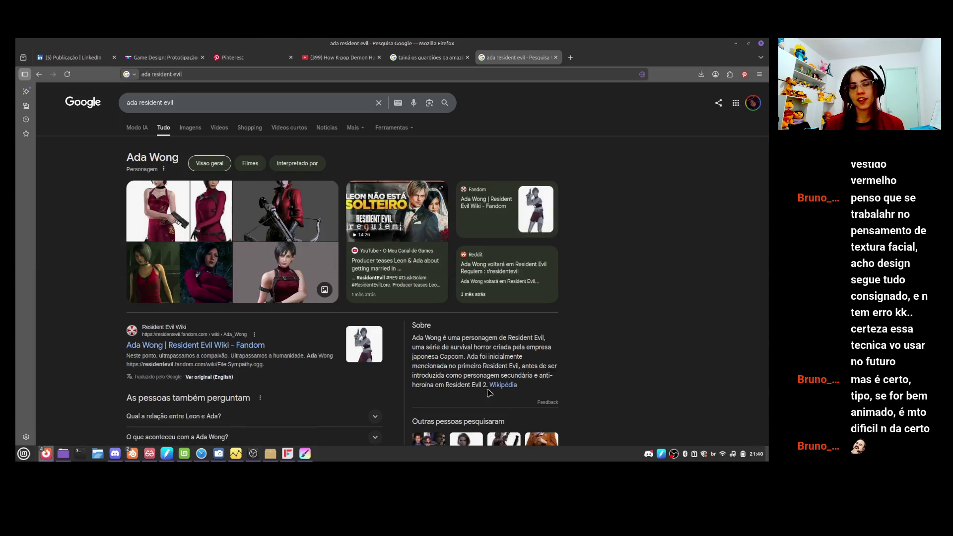
key(alt+Tab)
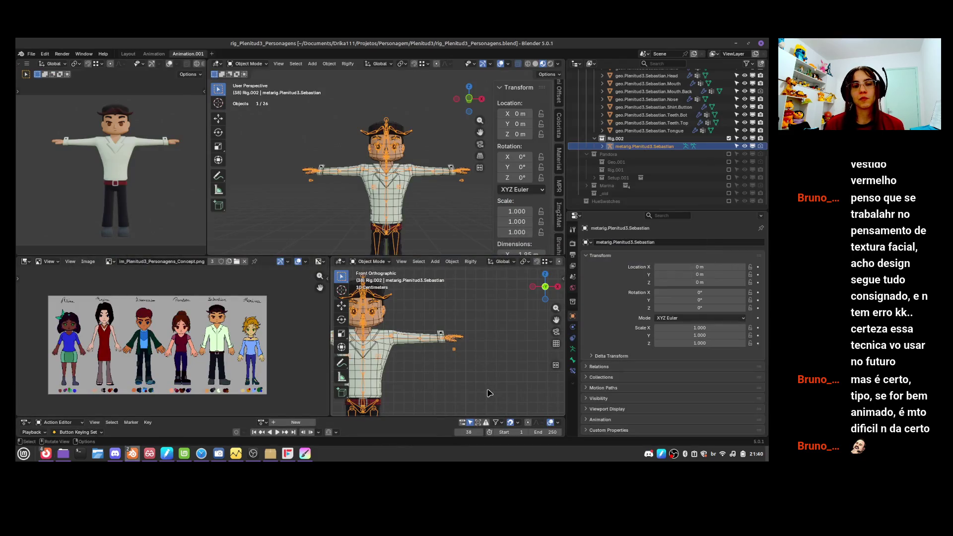